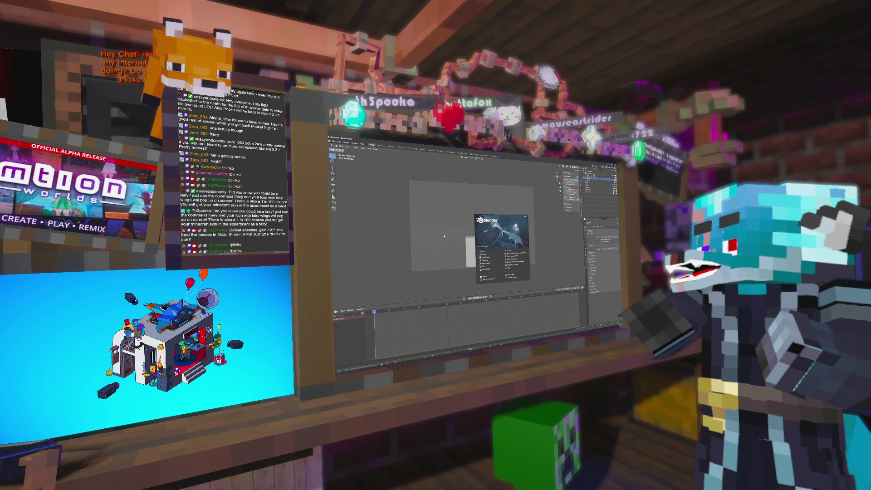
Step: Delete the default cube, drag the voxel tree asset into the viewport, and zoom in on it
{"action": "left_click", "coordinate": [490, 246]}
{"action": "key", "text": "Delete"}
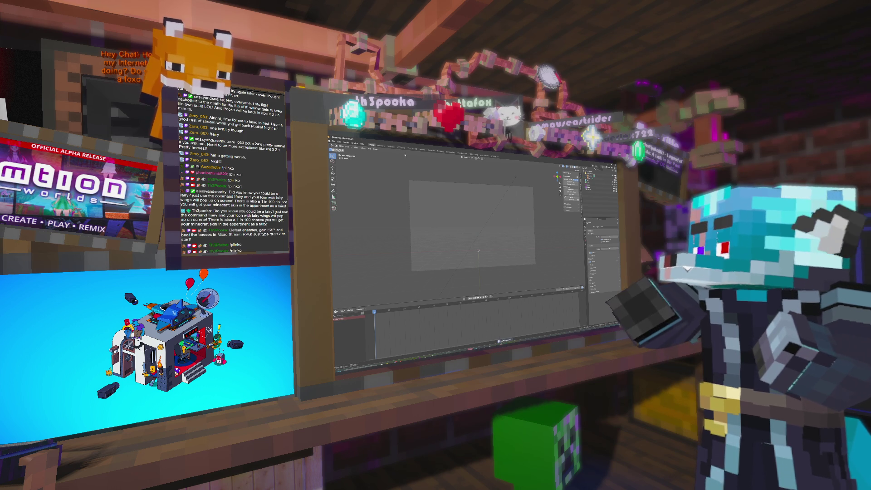
{"action": "left_click", "coordinate": [334, 142]}
{"action": "mouse_move", "coordinate": [339, 154]}
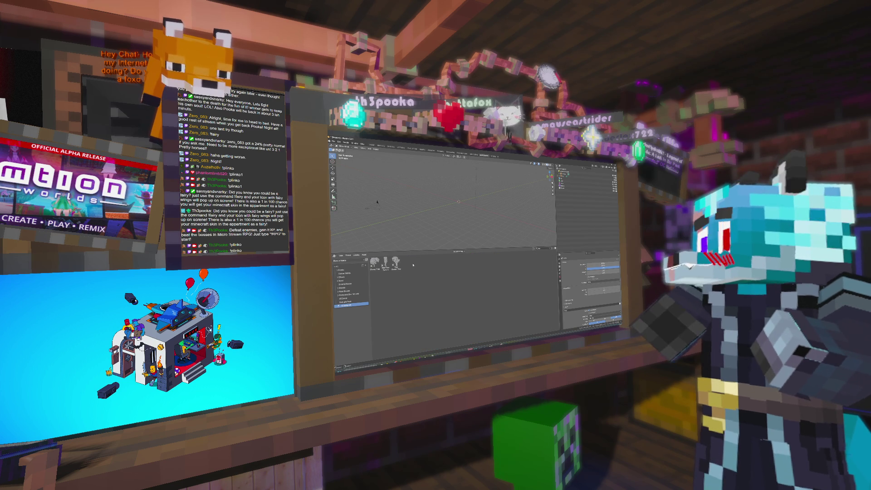
{"action": "left_click_drag", "start_coordinate": [385, 263], "coordinate": [438, 199]}
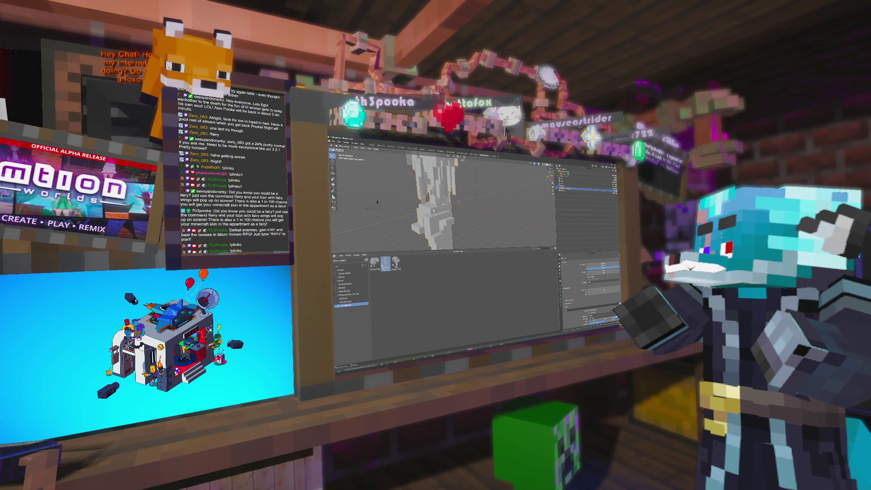
{"action": "middle_click_drag", "start_coordinate": [377, 201], "coordinate": [515, 198]}
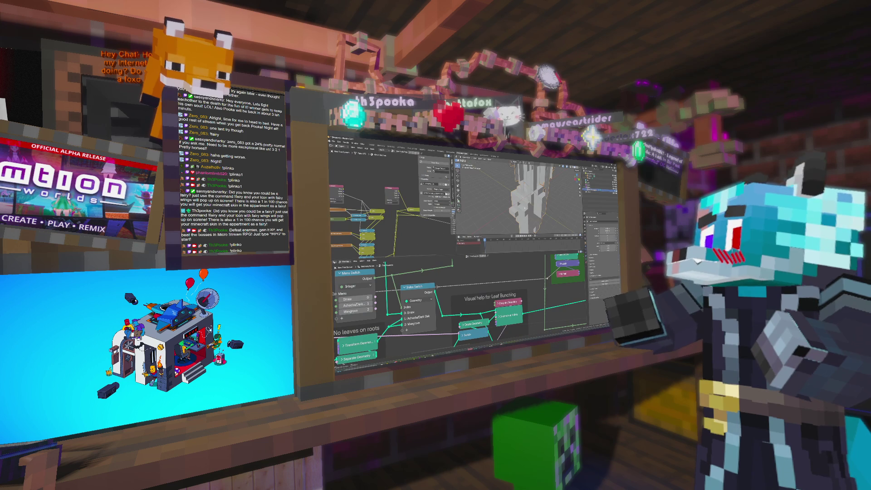
Step: Zoom and orbit around the green voxel tree, then enter the framed node group
{"action": "scroll", "coordinate": [519, 279], "scroll_direction": "down", "scroll_amount": 8}
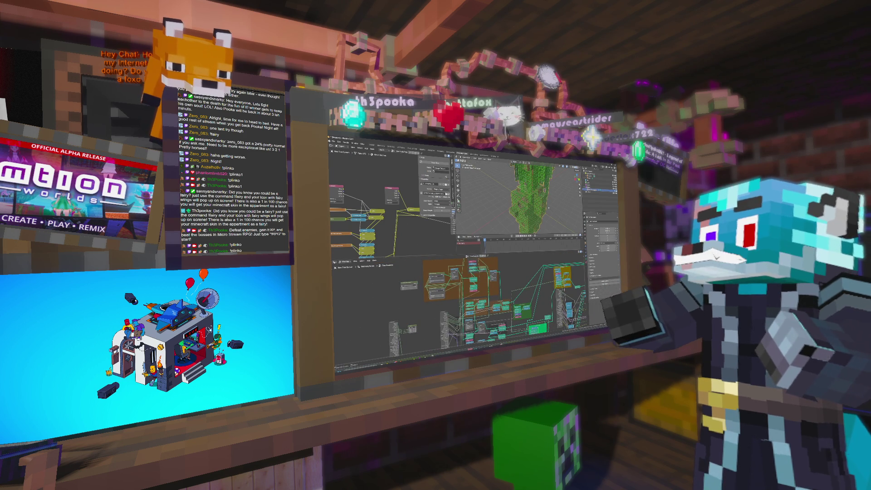
{"action": "middle_click_drag", "start_coordinate": [530, 212], "coordinate": [522, 211]}
{"action": "scroll", "coordinate": [522, 212], "scroll_direction": "up", "scroll_amount": 5}
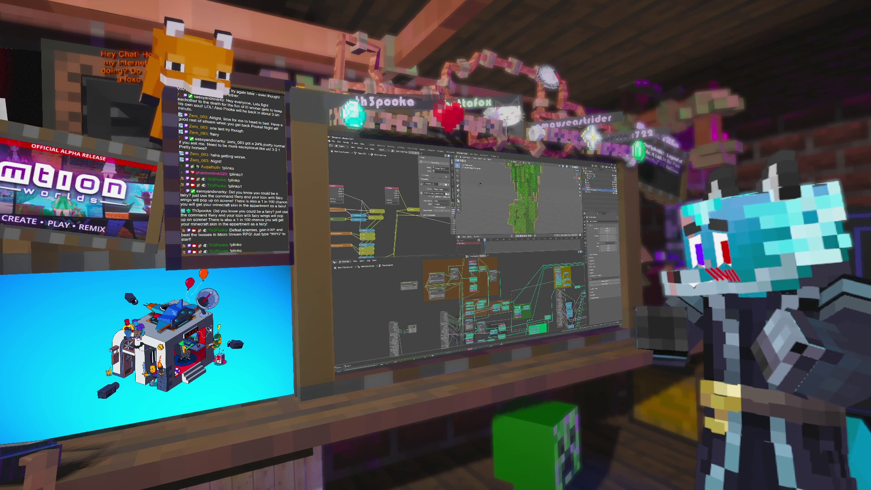
{"action": "scroll", "coordinate": [461, 308], "scroll_direction": "up", "scroll_amount": 3}
{"action": "scroll", "coordinate": [460, 309], "scroll_direction": "down", "scroll_amount": 4}
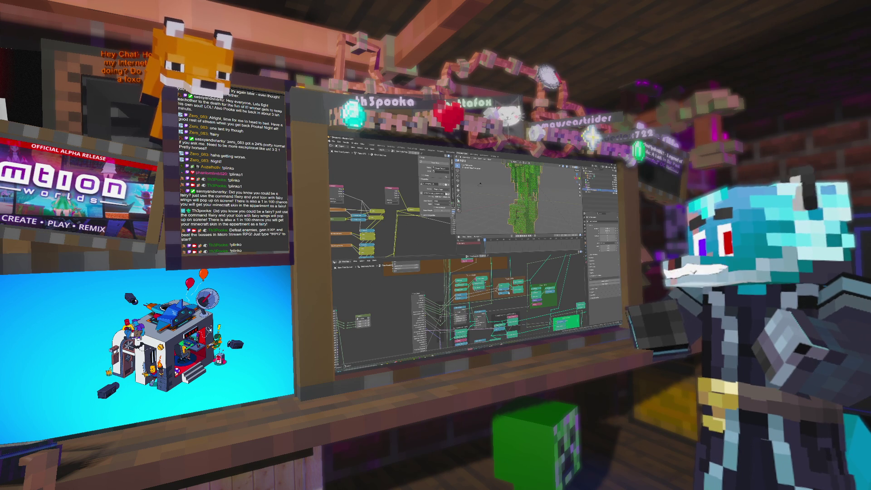
{"action": "scroll", "coordinate": [532, 320], "scroll_direction": "up", "scroll_amount": 3}
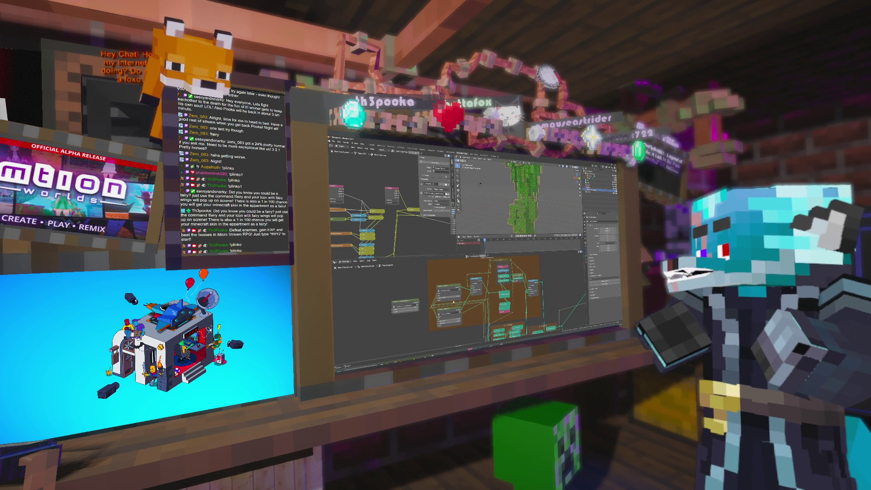
{"action": "key", "text": "Tab"}
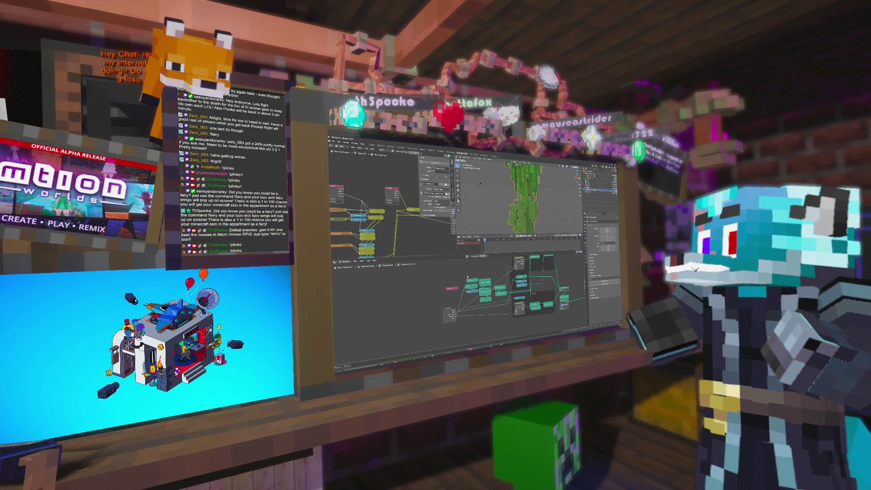
Step: Move in and out of the Tree Rotations and Tree Base groups, finishing in the parent tree
{"action": "middle_click_drag", "start_coordinate": [494, 265], "coordinate": [467, 279]}
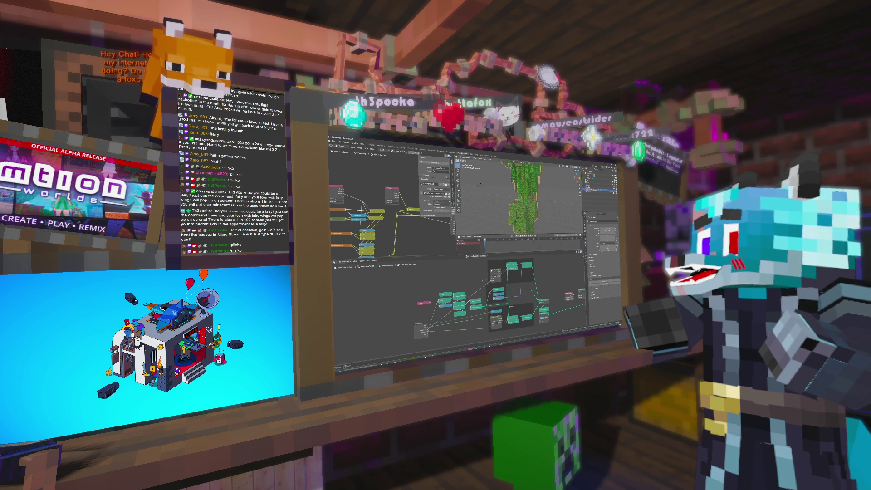
{"action": "key", "text": "Tab"}
{"action": "key", "text": "Tab"}
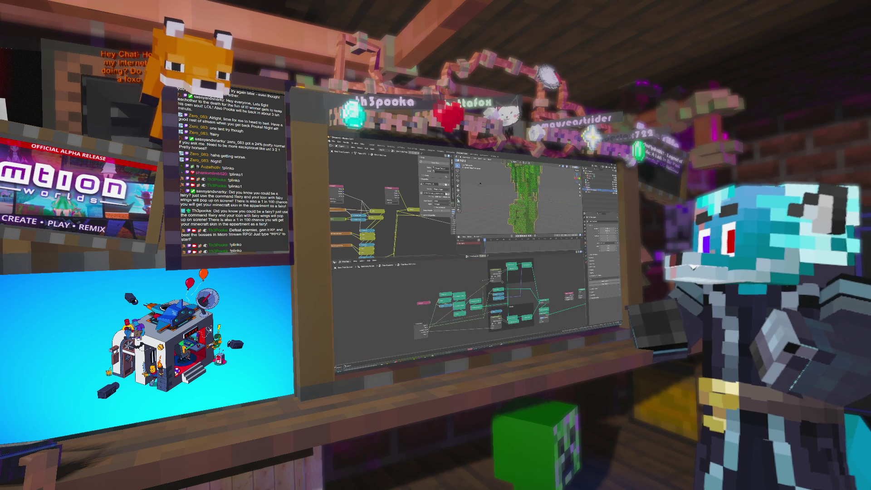
{"action": "key", "text": "Tab"}
{"action": "middle_click_drag", "start_coordinate": [505, 300], "coordinate": [512, 277]}
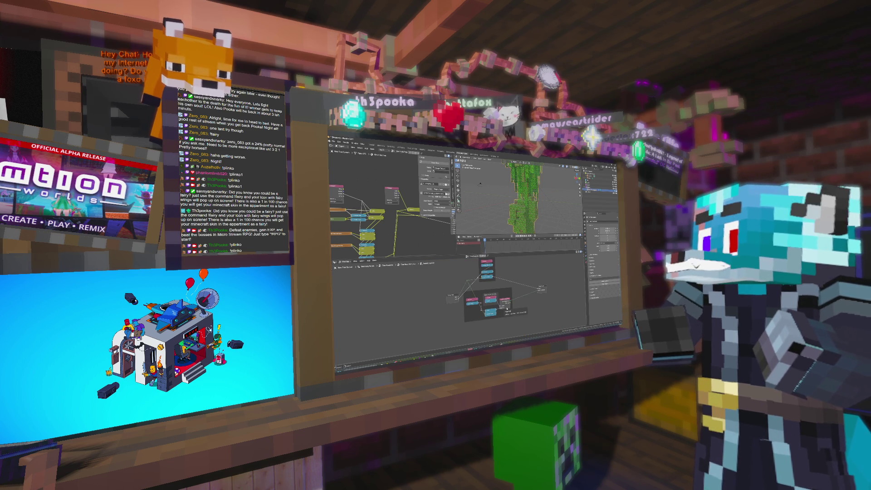
{"action": "middle_click_drag", "start_coordinate": [517, 311], "coordinate": [523, 302]}
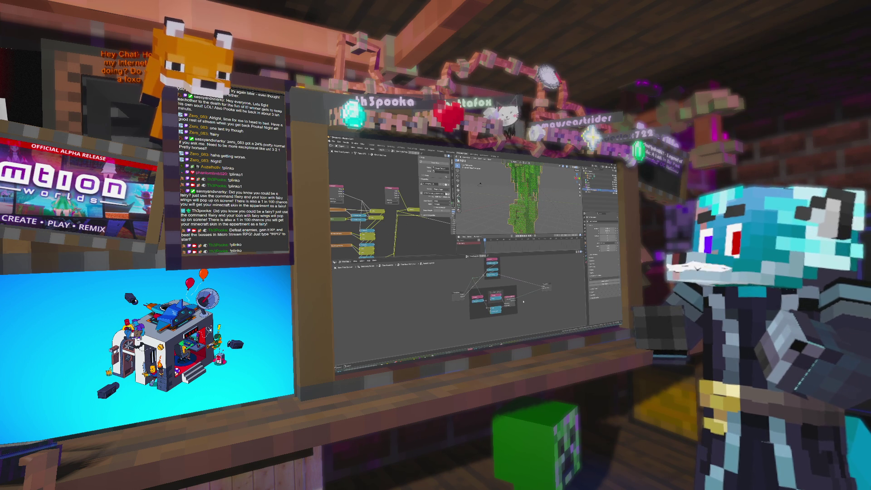
{"action": "left_click_drag", "start_coordinate": [520, 319], "coordinate": [466, 282]}
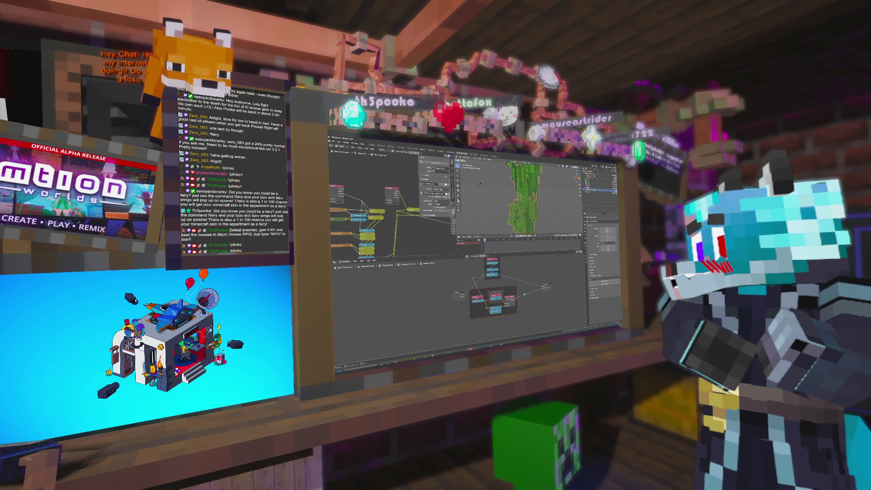
{"action": "key", "text": "Tab"}
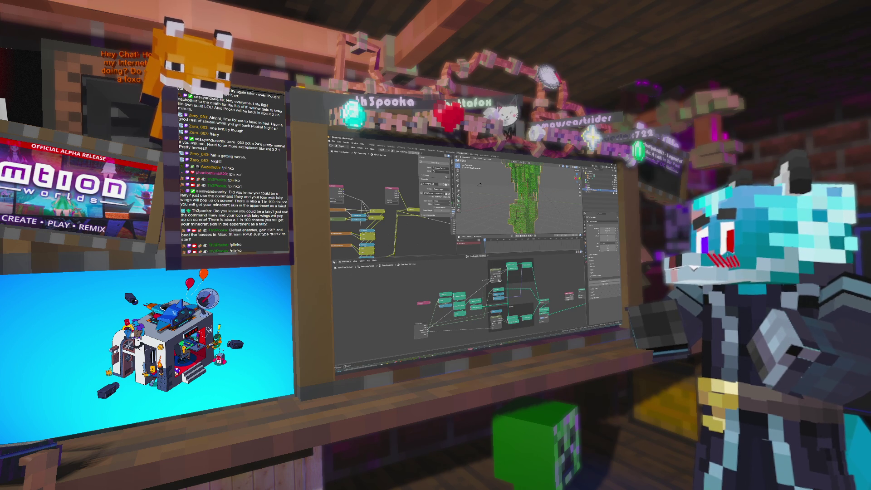
{"action": "key", "text": "Tab"}
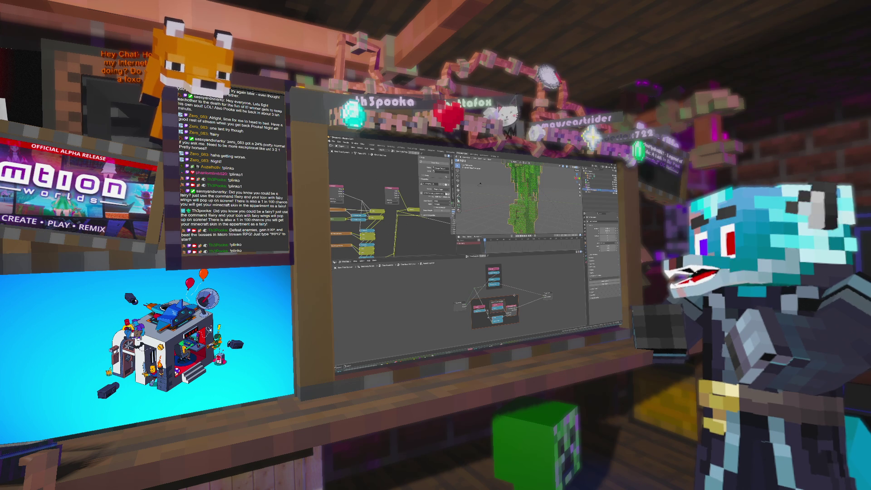
{"action": "key", "text": "Tab"}
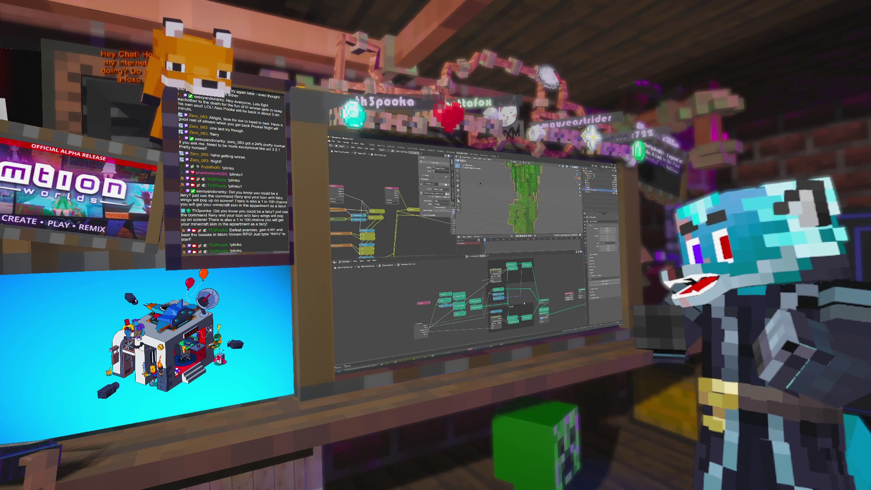
Step: Add a Mesh > Plane object and isolate it in Local View
{"action": "left_click_drag", "start_coordinate": [514, 323], "coordinate": [512, 324]}
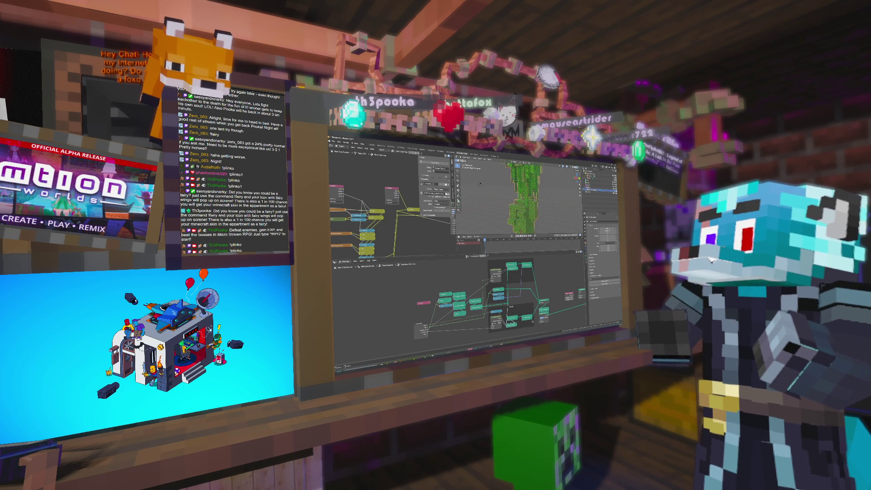
{"action": "middle_click_drag", "start_coordinate": [479, 184], "coordinate": [556, 206]}
{"action": "scroll", "coordinate": [555, 206], "scroll_direction": "down", "scroll_amount": 5}
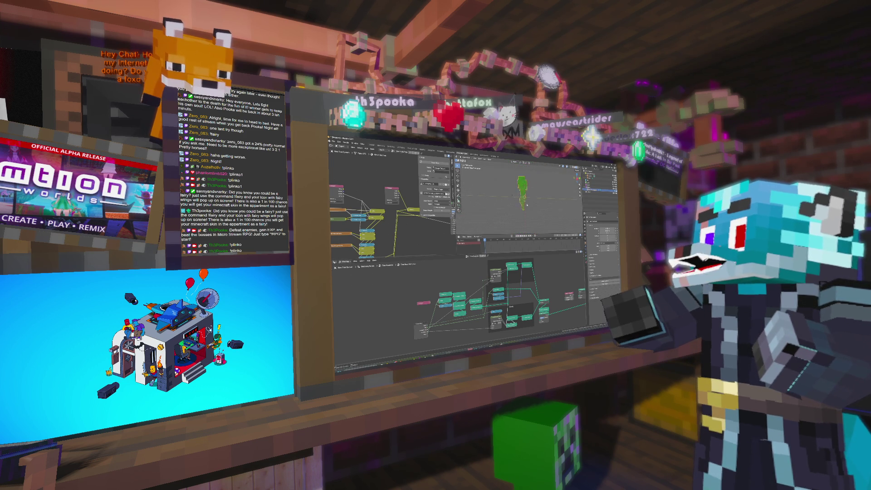
{"action": "key", "text": "shift+a"}
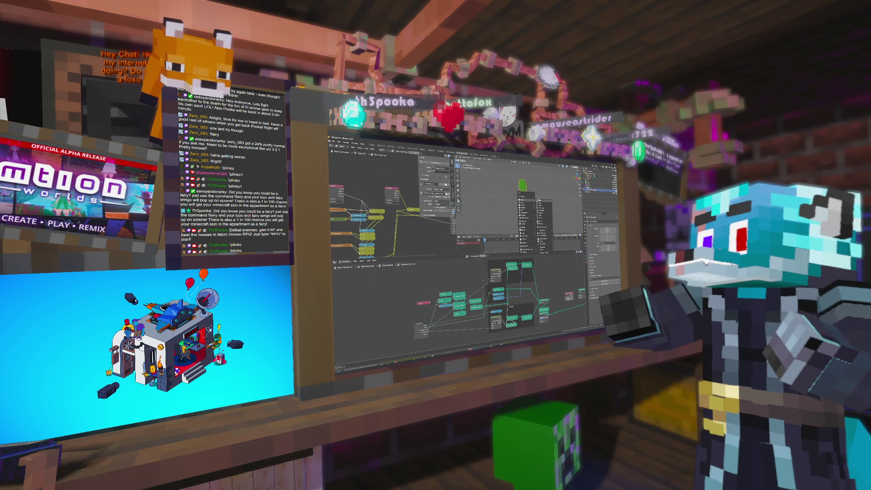
{"action": "left_click", "coordinate": [528, 199]}
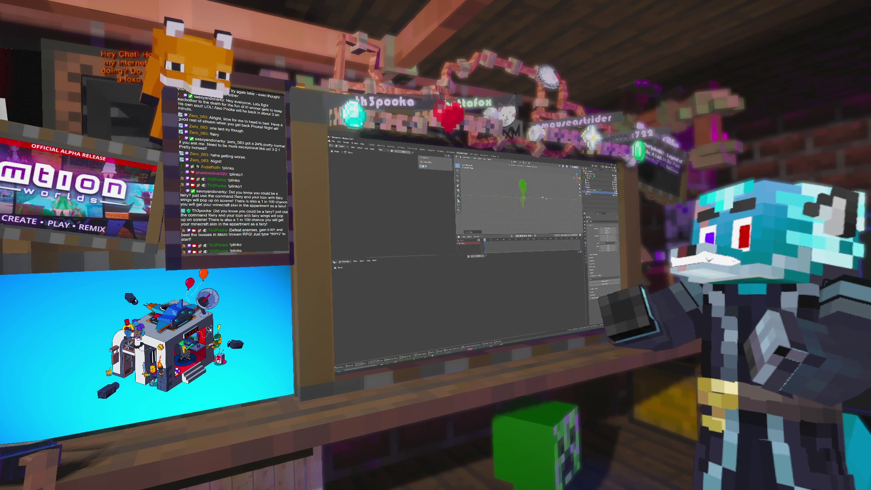
{"action": "key", "text": "KP_Divide"}
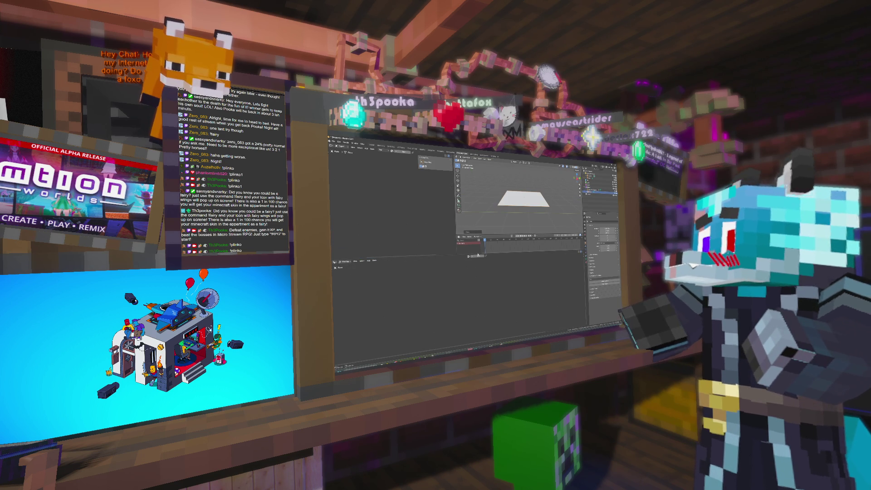
Step: Create a geometry node tree for the plane, add a node group, and open it
{"action": "left_click", "coordinate": [476, 256]}
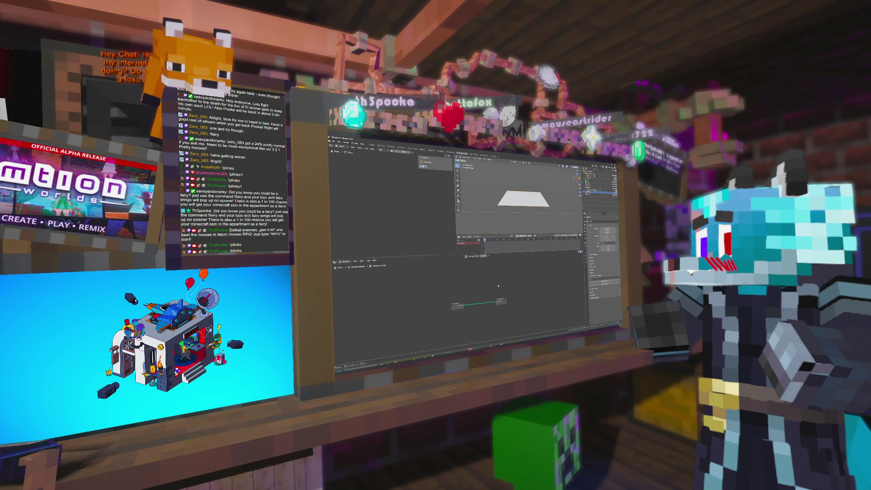
{"action": "key", "text": "shift+a"}
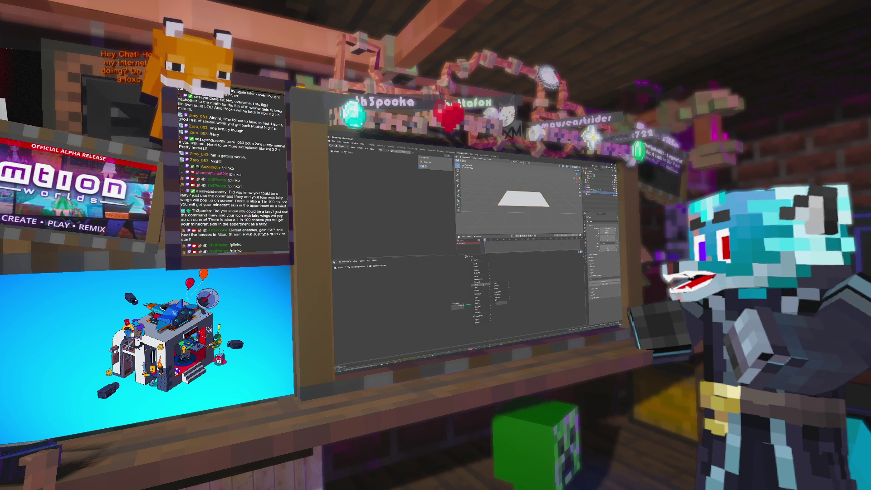
{"action": "mouse_move", "coordinate": [483, 321]}
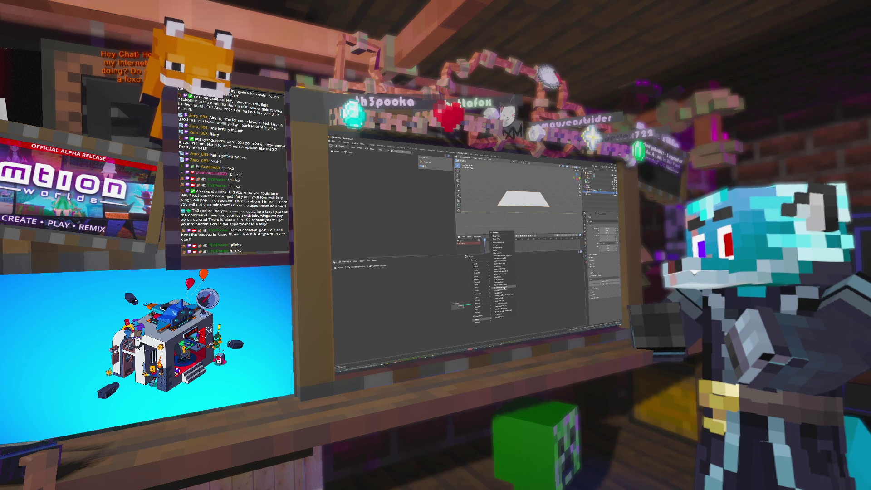
{"action": "left_click", "coordinate": [503, 289]}
{"action": "left_click", "coordinate": [529, 288]}
{"action": "key", "text": "Tab"}
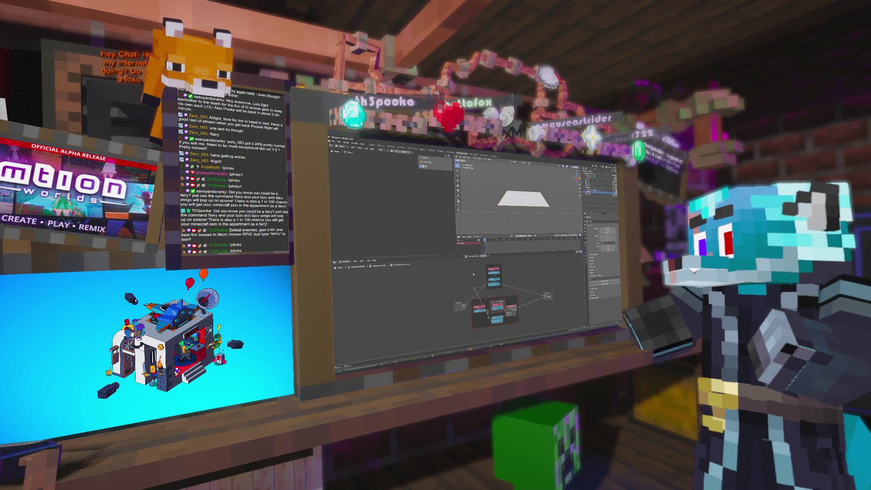
{"action": "mouse_move", "coordinate": [467, 263]}
{"action": "left_mouse_down"}
{"action": "mouse_move", "coordinate": [480, 299]}
{"action": "mouse_move", "coordinate": [529, 330]}
{"action": "left_mouse_up"}
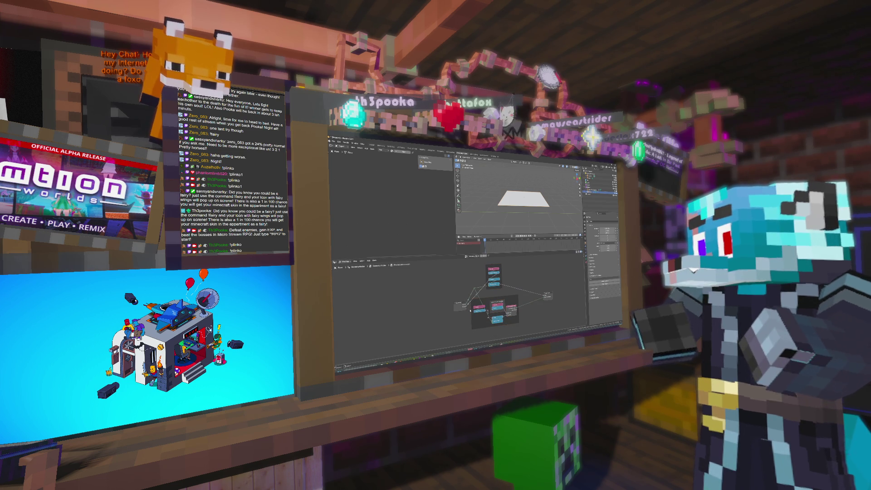
{"action": "mouse_move", "coordinate": [465, 264]}
{"action": "left_mouse_down"}
{"action": "mouse_move", "coordinate": [478, 293]}
{"action": "mouse_move", "coordinate": [539, 340]}
{"action": "left_mouse_up"}
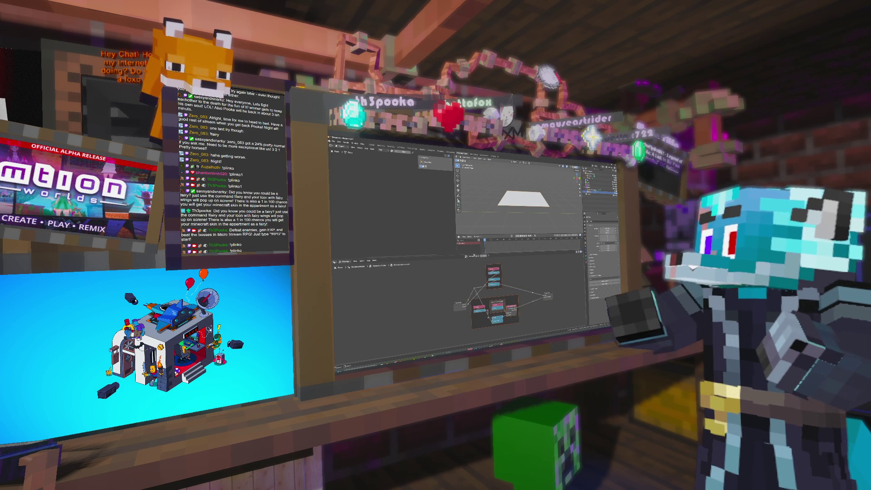
{"action": "key", "text": "ctrl+x"}
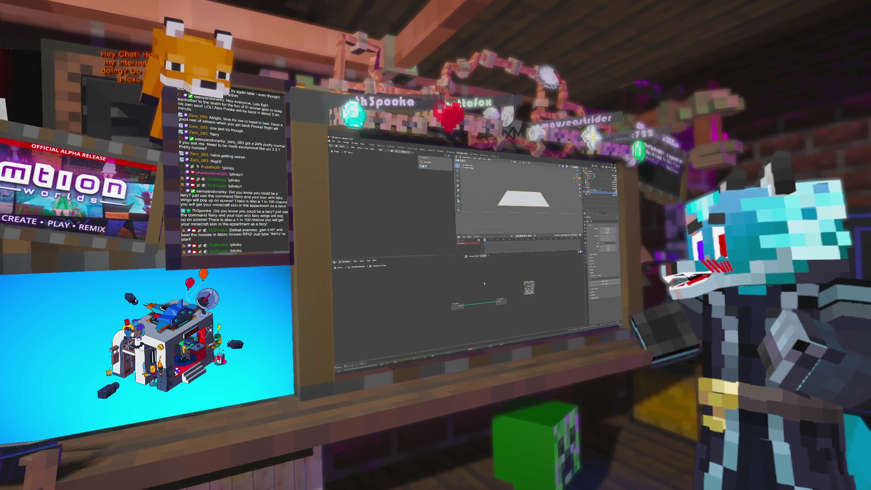
{"action": "key", "text": "ctrl+z"}
{"action": "key", "text": "ctrl+z"}
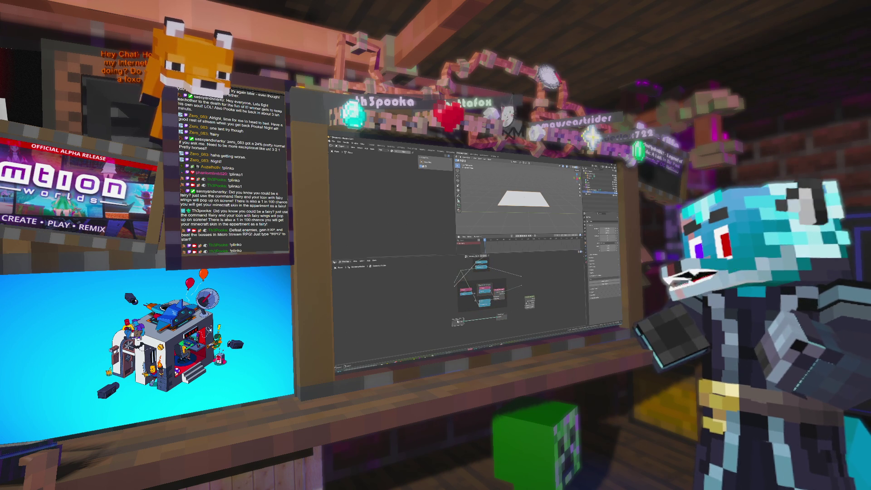
Step: Spread Group Input left and Group Output right, repositioning the pink and grey nodes between them
{"action": "left_click_drag", "start_coordinate": [457, 322], "coordinate": [422, 323]}
{"action": "left_click_drag", "start_coordinate": [501, 316], "coordinate": [549, 310]}
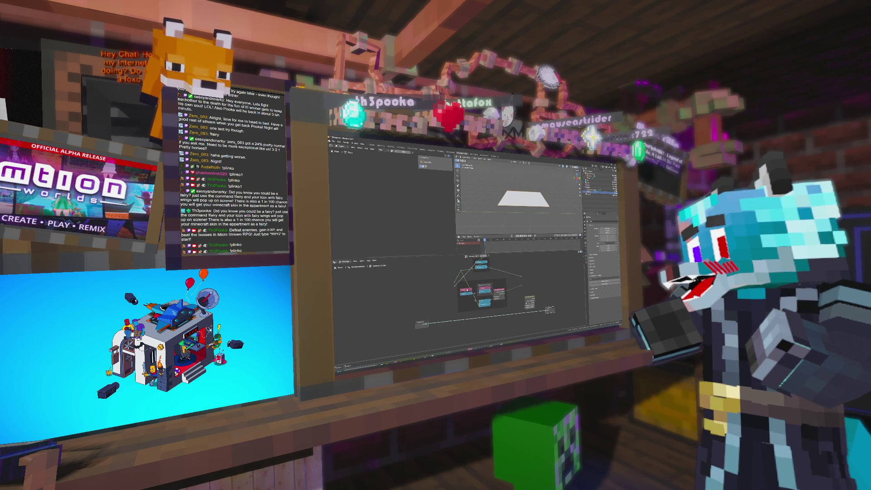
{"action": "left_click_drag", "start_coordinate": [463, 290], "coordinate": [446, 298]}
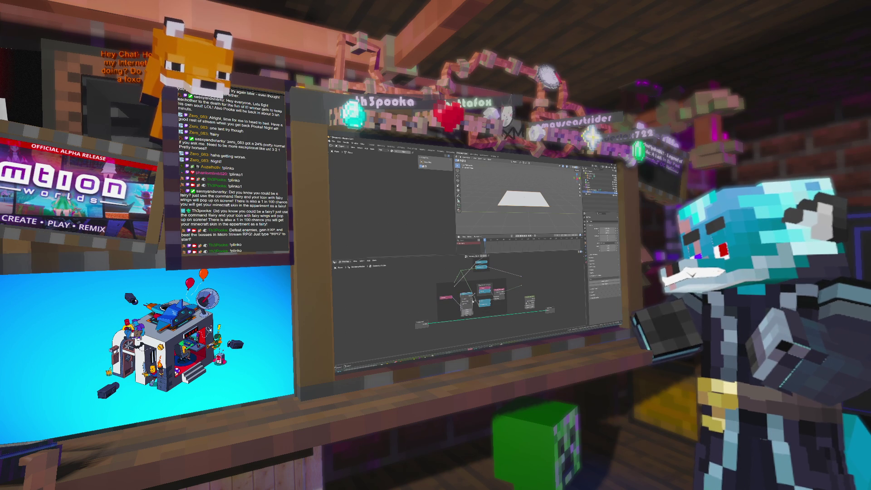
{"action": "middle_click_drag", "start_coordinate": [471, 300], "coordinate": [474, 292]}
{"action": "left_click_drag", "start_coordinate": [469, 293], "coordinate": [481, 301]}
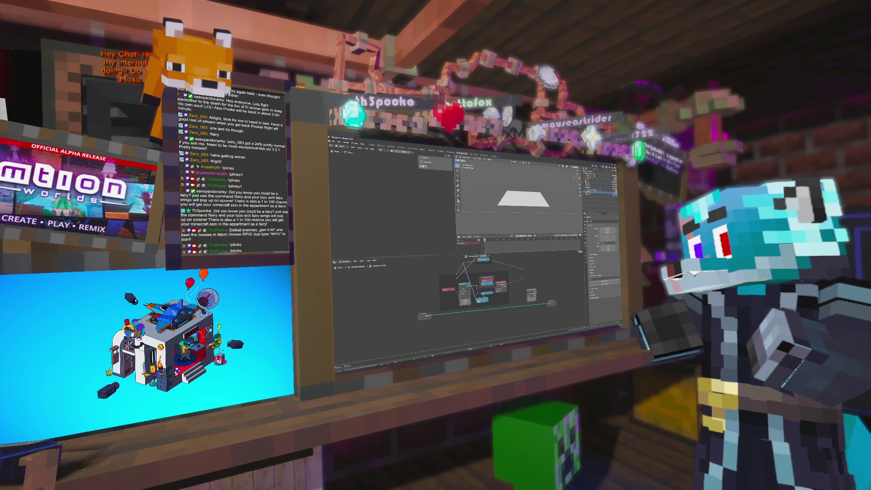
{"action": "left_click", "coordinate": [482, 299]}
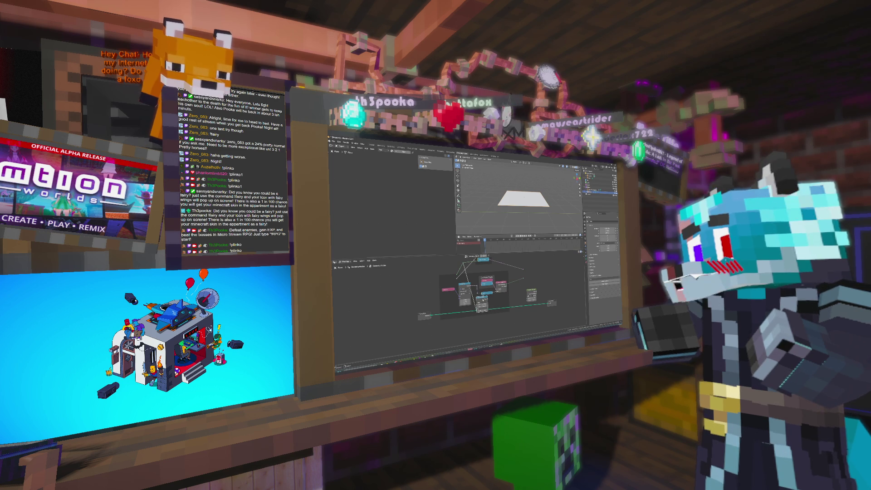
{"action": "left_click", "coordinate": [475, 302]}
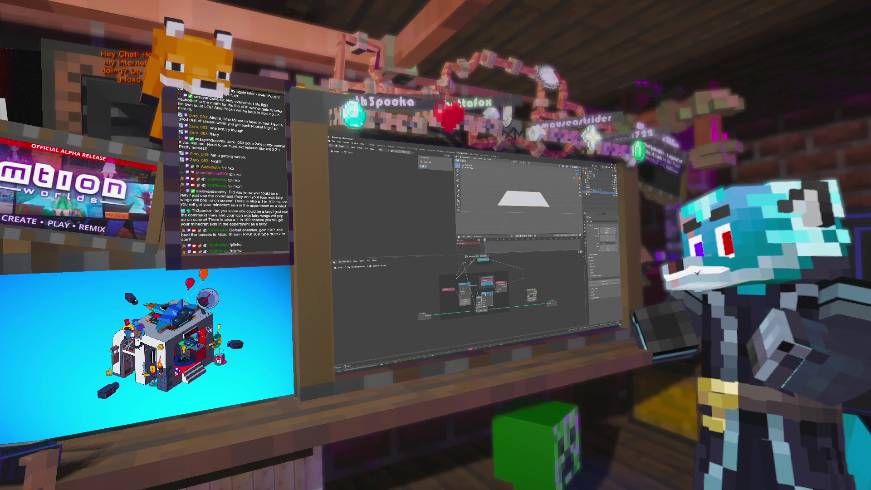
{"action": "left_click", "coordinate": [482, 298]}
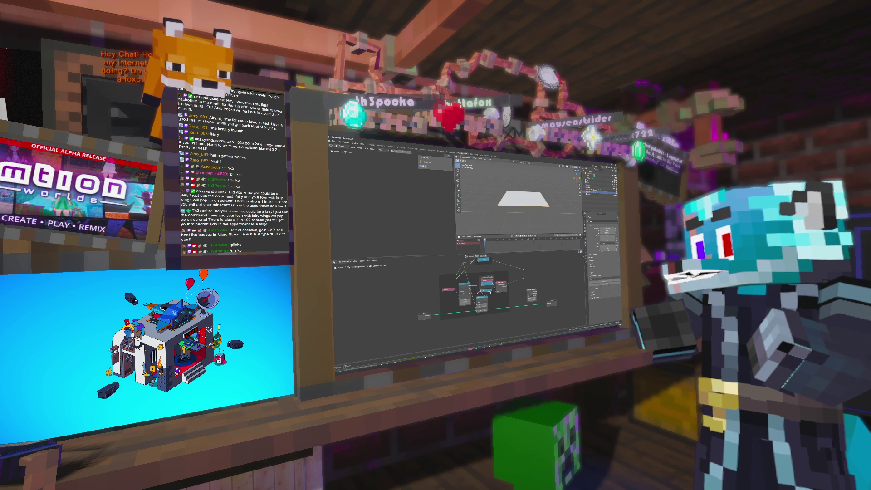
{"action": "middle_click_drag", "start_coordinate": [483, 267], "coordinate": [483, 283]}
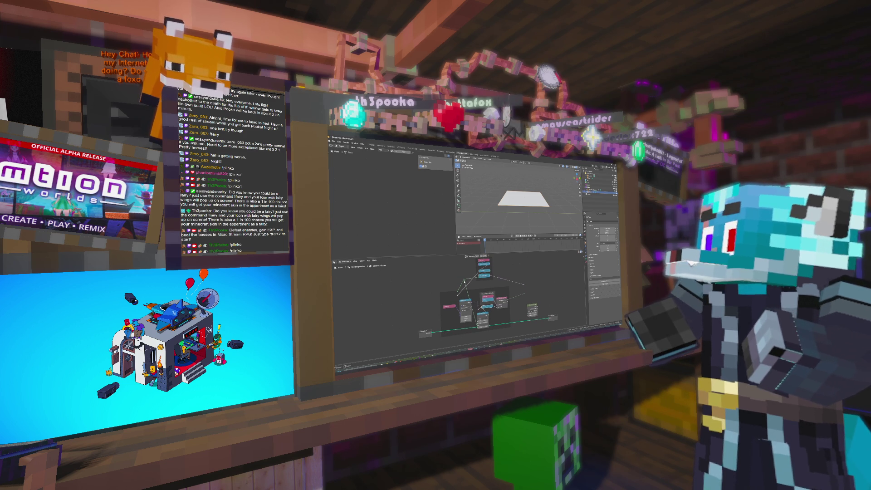
Step: Add the node found by searching 'mixsep' and wire its output into a nearby node
{"action": "key", "text": "shift+a"}
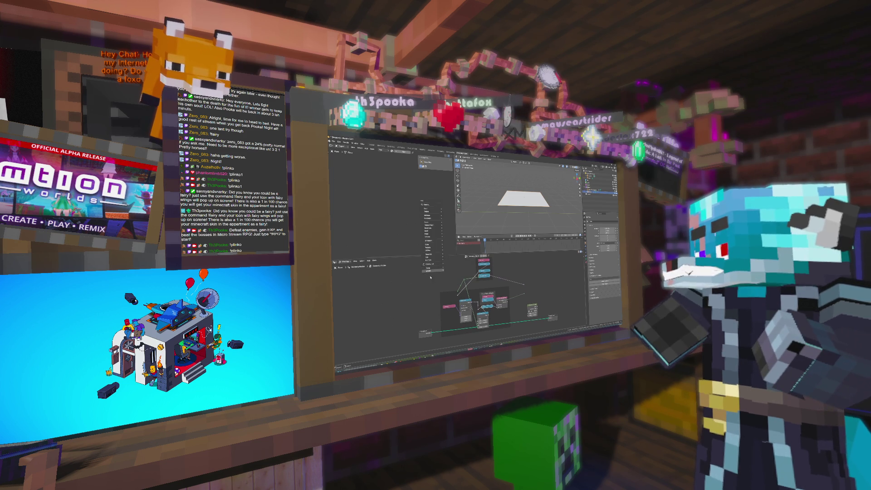
{"action": "type", "text": "mixsep"}
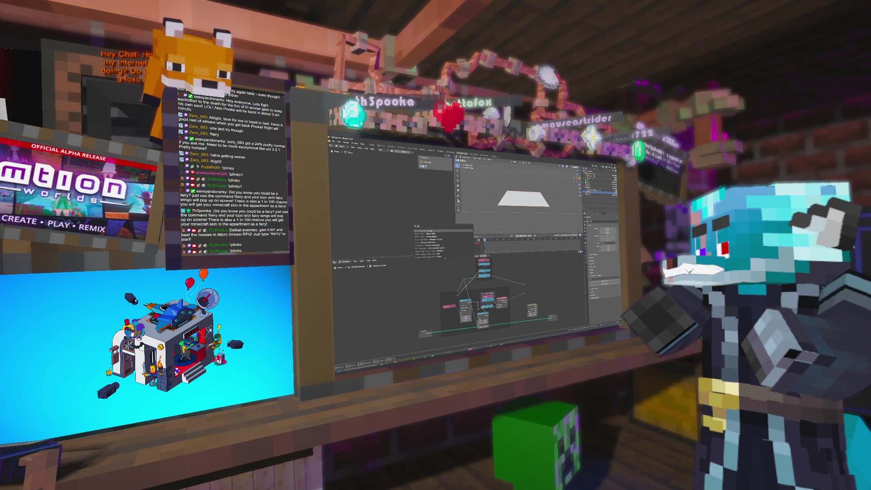
{"action": "key", "text": "Return"}
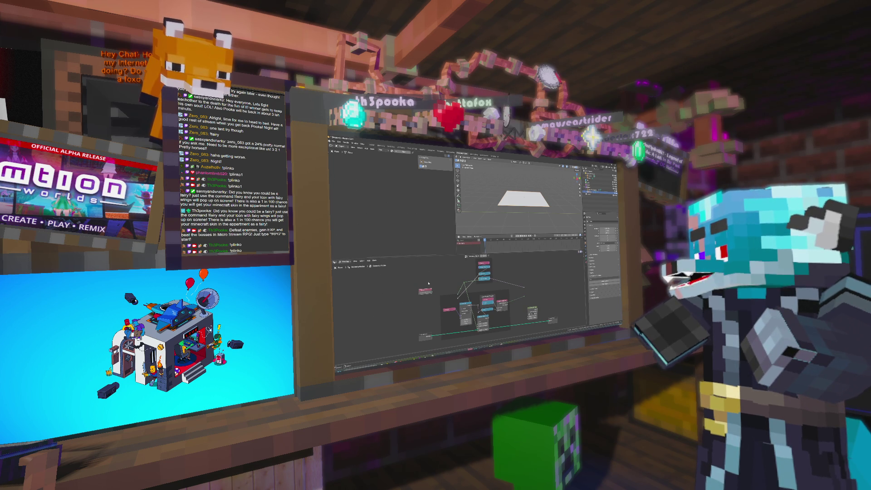
{"action": "left_click_drag", "start_coordinate": [432, 291], "coordinate": [459, 298]}
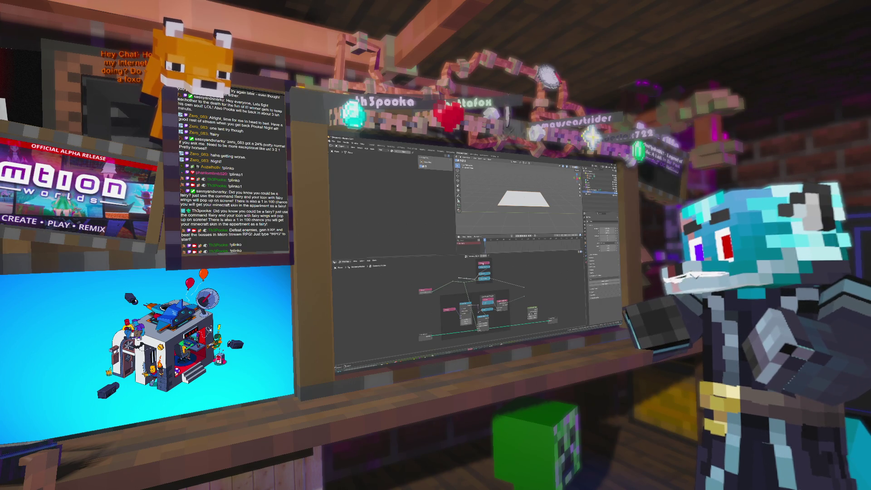
Step: Move the pink-headed top node left and place the blue node beside it
{"action": "mouse_move", "coordinate": [483, 263]}
{"action": "left_mouse_down"}
{"action": "mouse_move", "coordinate": [453, 264]}
{"action": "mouse_move", "coordinate": [471, 267]}
{"action": "mouse_move", "coordinate": [462, 267]}
{"action": "mouse_move", "coordinate": [468, 275]}
{"action": "left_mouse_up"}
{"action": "middle_click_drag", "start_coordinate": [471, 277], "coordinate": [472, 266]}
{"action": "mouse_move", "coordinate": [487, 286]}
{"action": "left_mouse_down"}
{"action": "mouse_move", "coordinate": [488, 269]}
{"action": "mouse_move", "coordinate": [490, 289]}
{"action": "left_mouse_up"}
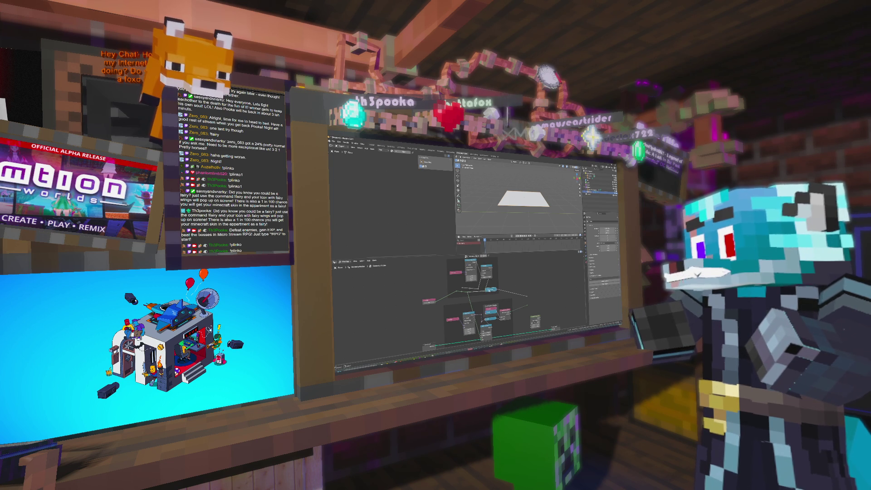
{"action": "left_click_drag", "start_coordinate": [490, 288], "coordinate": [494, 286]}
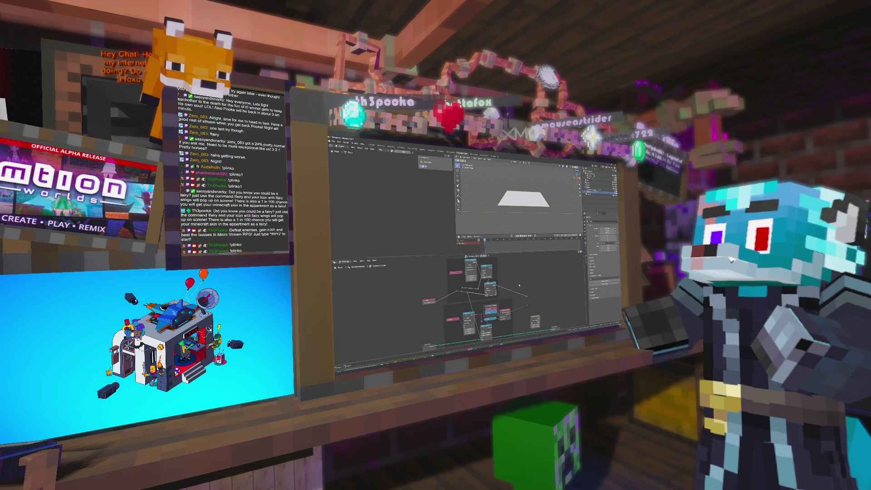
{"action": "scroll", "coordinate": [524, 288], "scroll_direction": "down", "scroll_amount": 2, "text": "ctrl"}
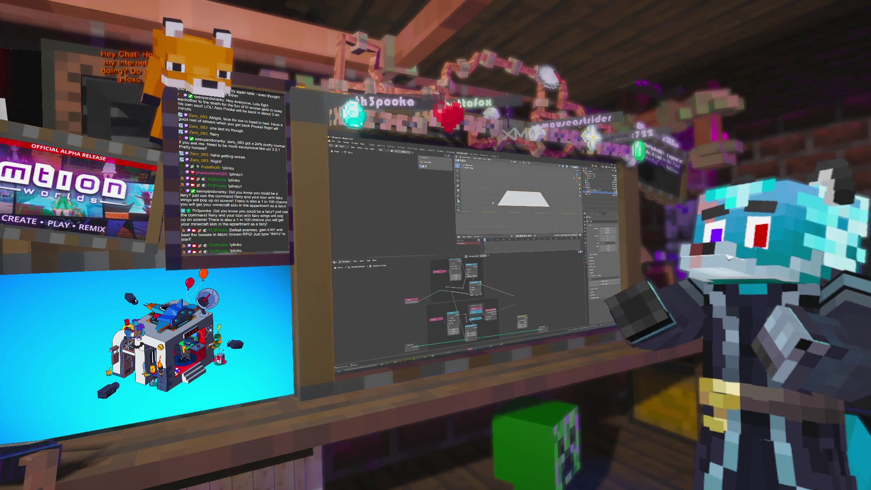
Step: Show the voxel tree in front view, inspect one of its node groups, then return to the plane's tree
{"action": "key", "text": "KP_1"}
{"action": "key", "text": "ctrl+Page_Down"}
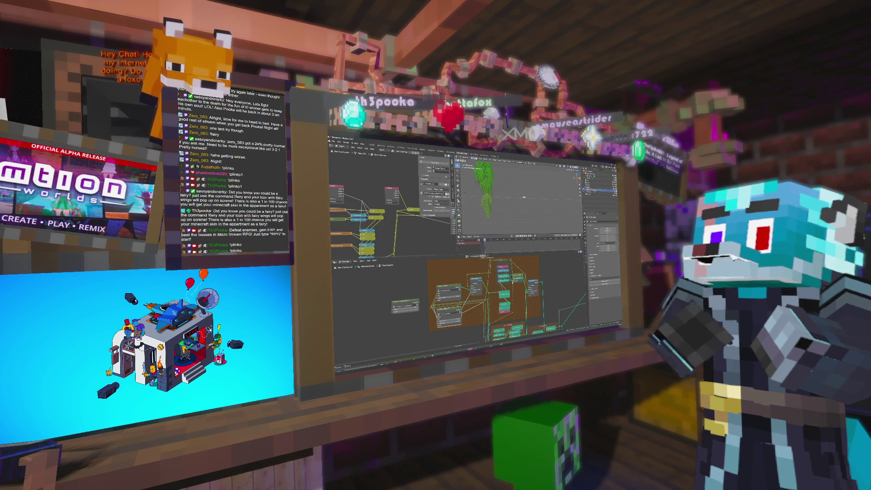
{"action": "key", "text": "Tab"}
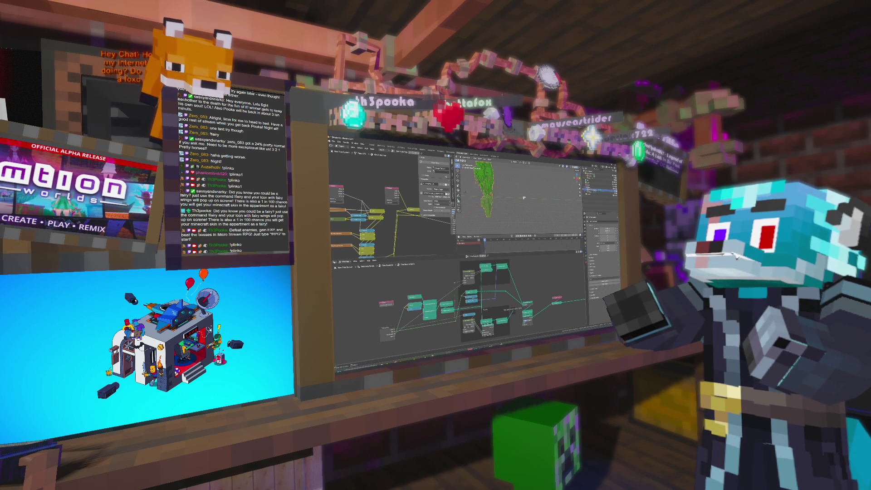
{"action": "key", "text": "Tab"}
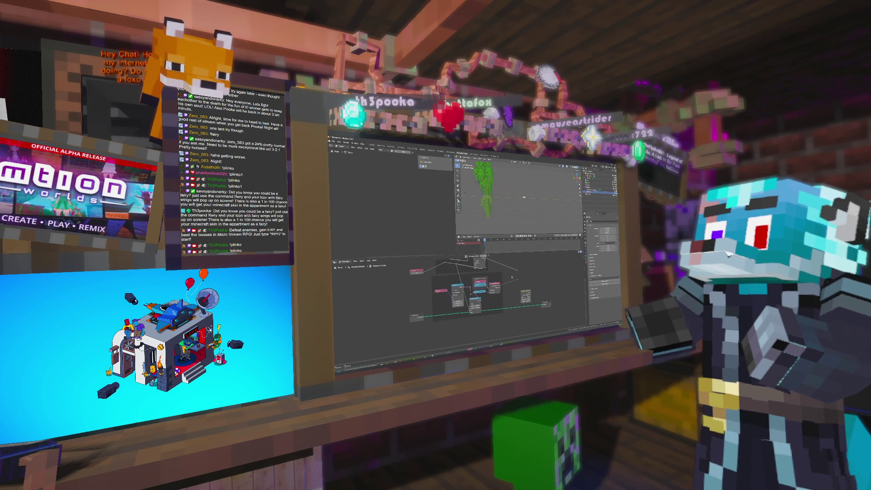
Step: Browse the Add menu categories and pick a node for the plane's tree
{"action": "key", "text": "shift+a"}
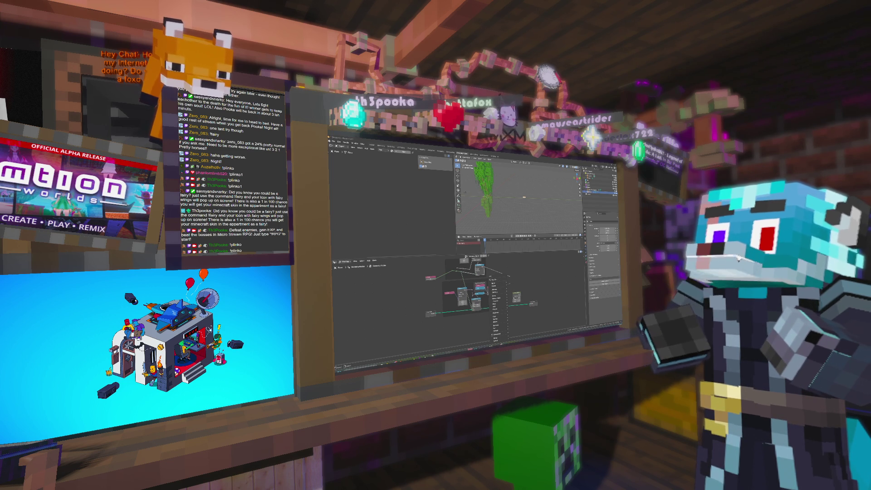
{"action": "left_click", "coordinate": [502, 330]}
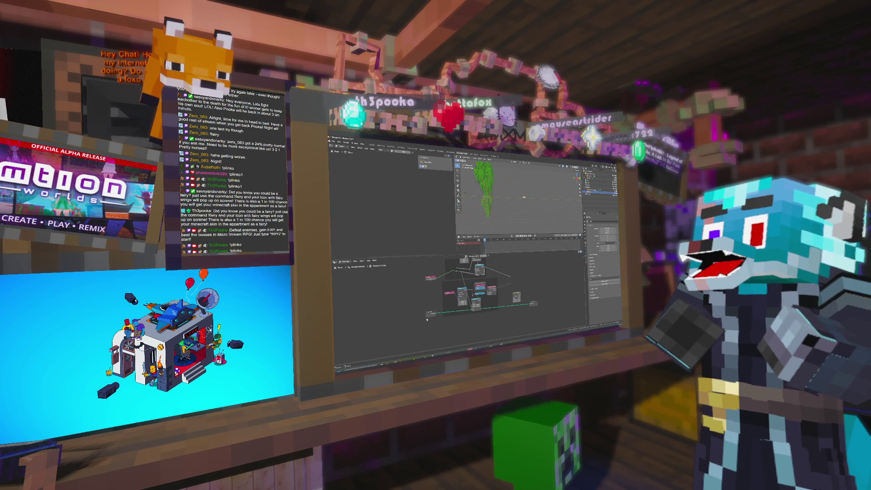
Step: Drop the new node onto the Group Input–Group Output link and adjust its connection
{"action": "left_click", "coordinate": [421, 332]}
{"action": "left_click_drag", "start_coordinate": [533, 303], "coordinate": [536, 308]}
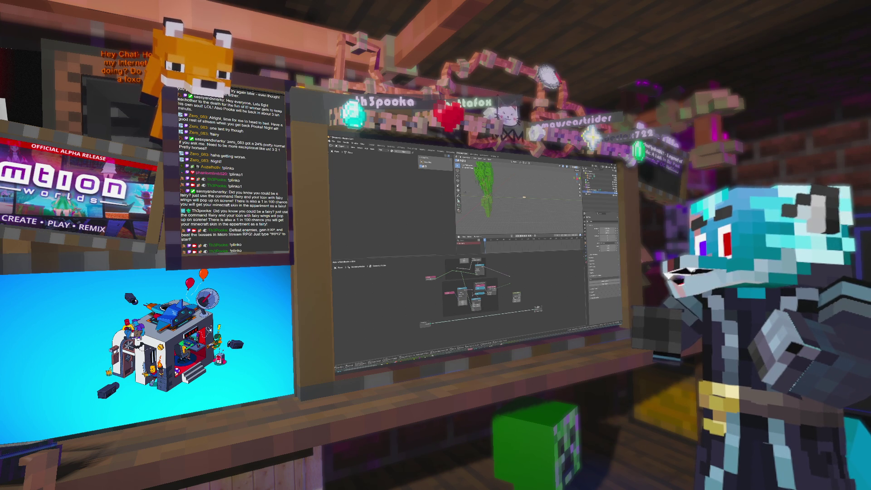
Step: Search the Add menu for 'set pos' to locate the Set Position node
{"action": "scroll", "coordinate": [490, 290], "scroll_direction": "up", "scroll_amount": 2}
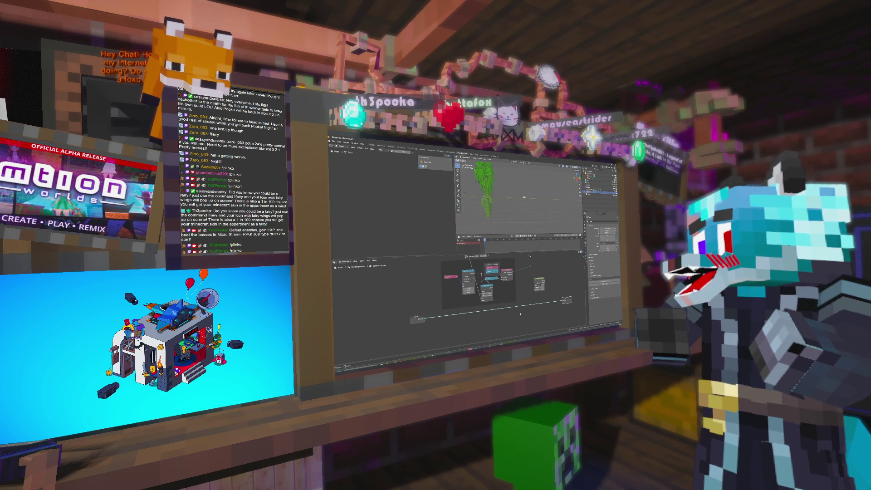
{"action": "scroll", "coordinate": [482, 298], "scroll_direction": "down", "scroll_amount": 3}
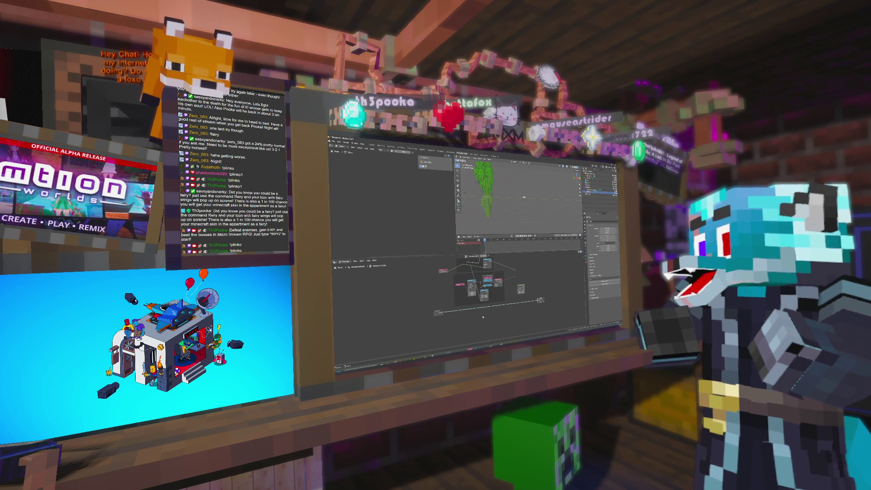
{"action": "key", "text": "shift+a"}
{"action": "type", "text": "set"}
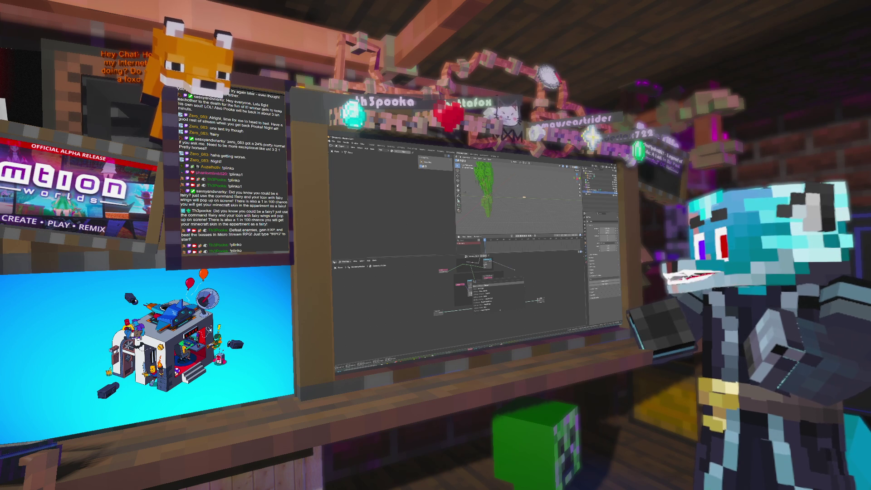
{"action": "type", "text": " pos"}
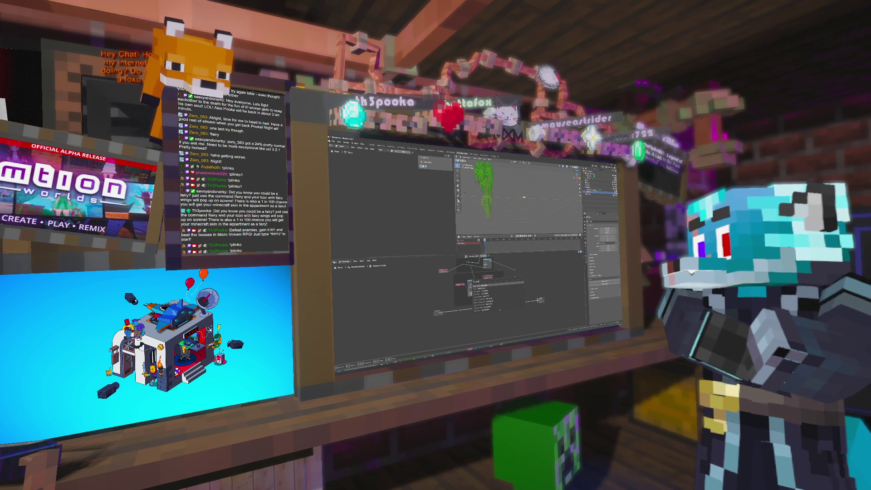
{"action": "key", "text": "BackSpace"}
{"action": "key", "text": "BackSpace"}
{"action": "key", "text": "BackSpace"}
Step: Add a Set Position node to the plane's tree and wire its Geometry output into the right-hand node
{"action": "key", "text": "Return"}
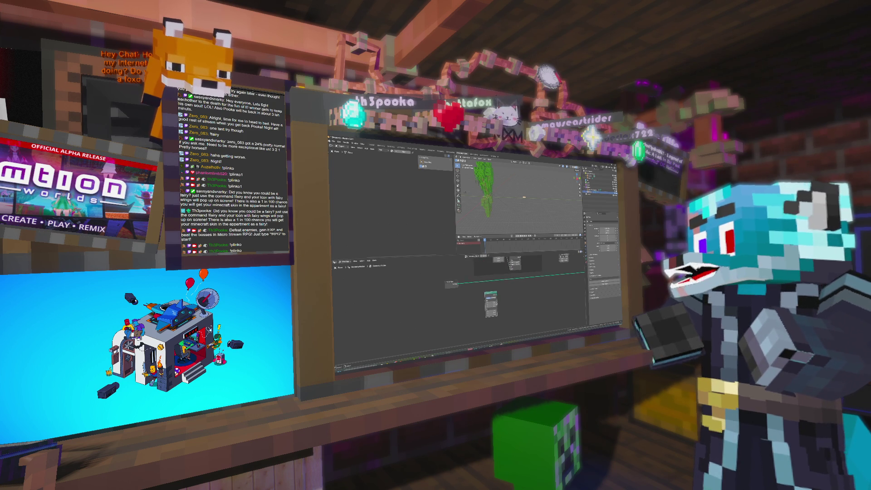
{"action": "middle_click_drag", "start_coordinate": [501, 303], "coordinate": [461, 304]}
{"action": "left_click_drag", "start_coordinate": [461, 302], "coordinate": [557, 280]}
{"action": "middle_click_drag", "start_coordinate": [506, 332], "coordinate": [469, 285]}
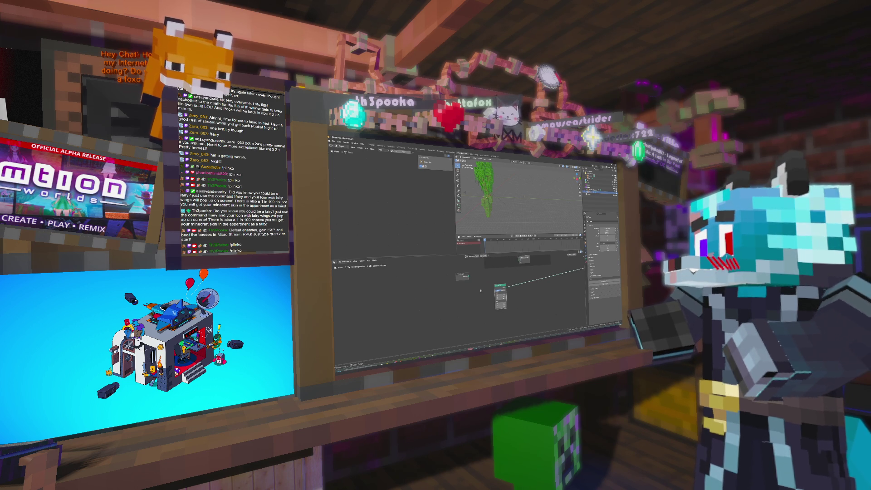
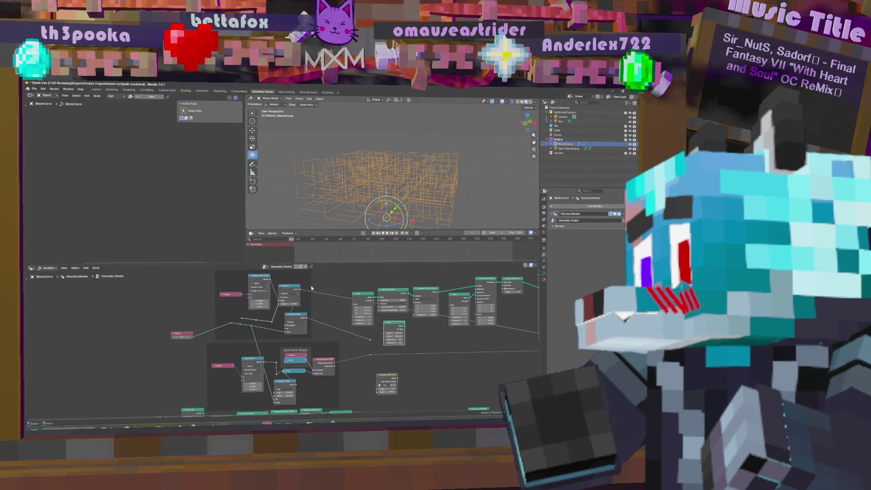
Step: Add a Random Value node from the 'random' search and place it above the node chain
{"action": "middle_click_drag", "start_coordinate": [310, 288], "coordinate": [320, 307]}
{"action": "key", "text": "shift+a"}
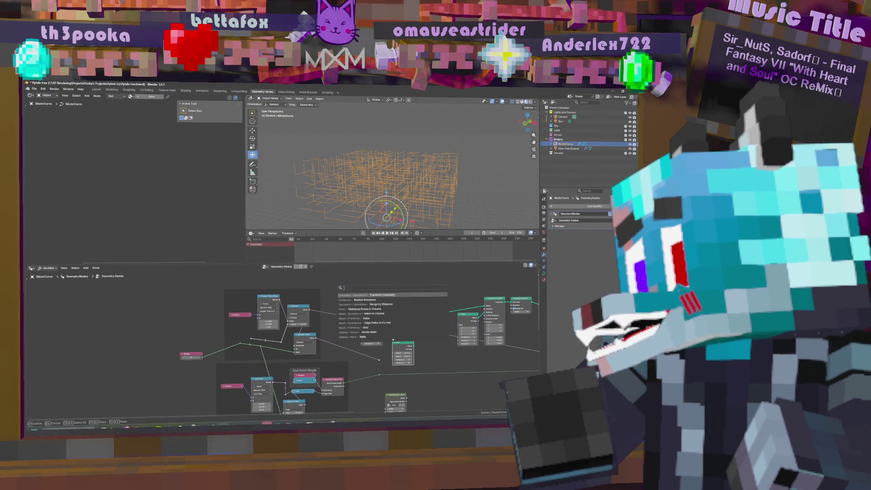
{"action": "type", "text": "random"}
{"action": "key", "text": "Return"}
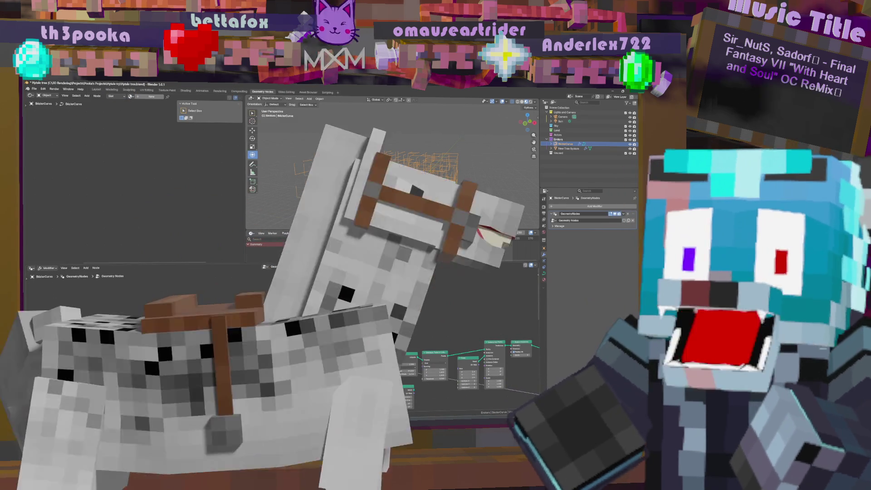
{"action": "left_click_drag", "start_coordinate": [331, 299], "coordinate": [313, 311]}
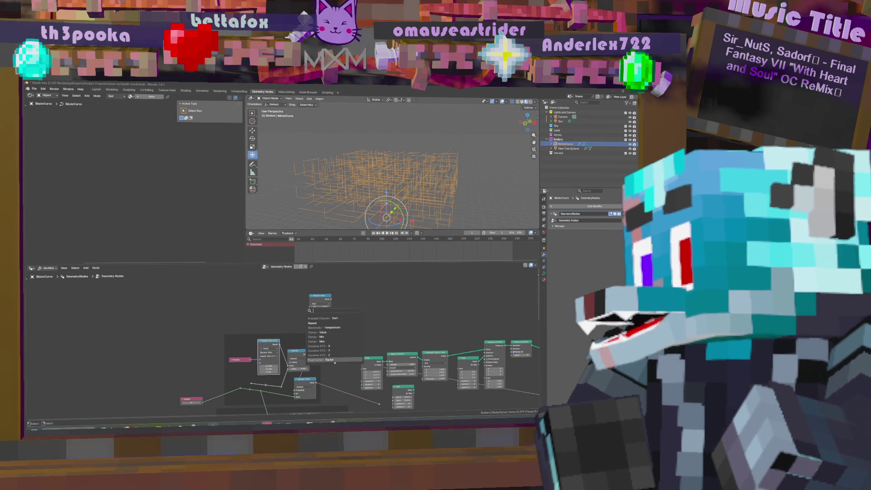
Step: Bring up the stream overlay dashboard, then dismiss the node search with Escape
{"action": "mouse_move", "coordinate": [310, 424]}
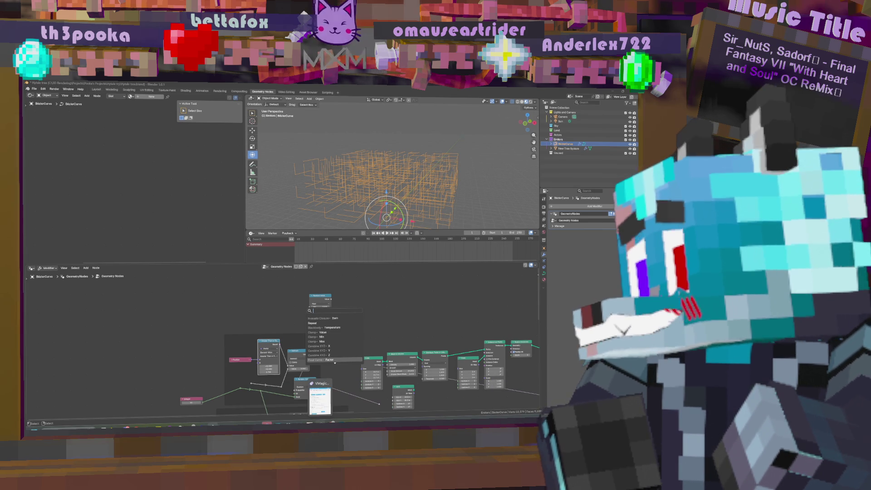
{"action": "left_click", "coordinate": [321, 399]}
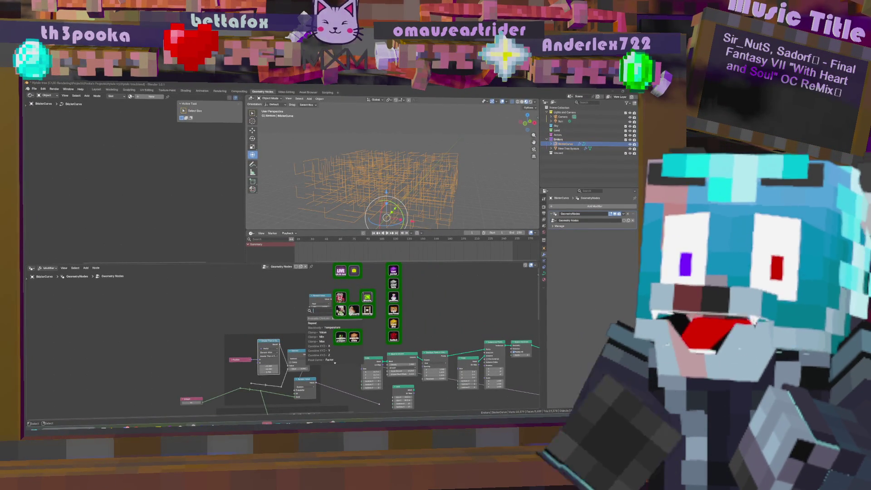
{"action": "key", "text": "Escape"}
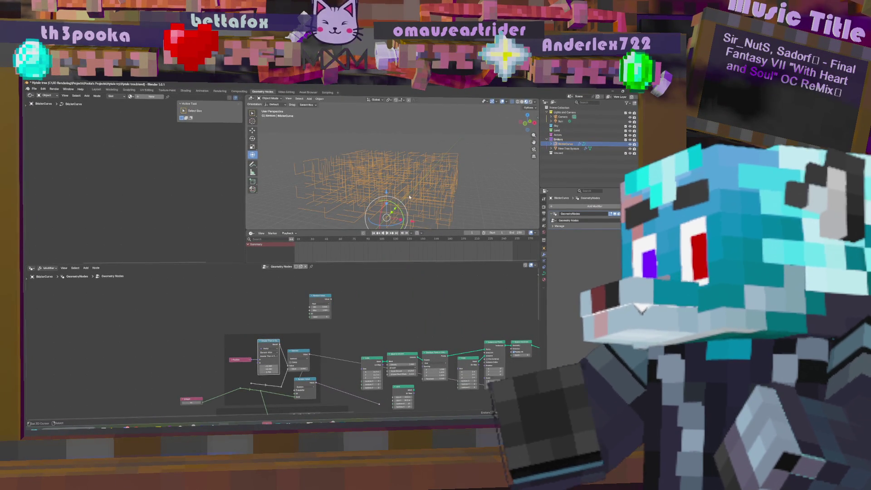
Step: Make Random Value output Boolean, wire it into the tree, and drag its Probability well down
{"action": "left_click", "coordinate": [328, 304]}
{"action": "left_click", "coordinate": [323, 321]}
{"action": "mouse_move", "coordinate": [331, 299]}
{"action": "left_mouse_down"}
{"action": "mouse_move", "coordinate": [353, 313]}
{"action": "mouse_move", "coordinate": [286, 373]}
{"action": "mouse_move", "coordinate": [272, 367]}
{"action": "mouse_move", "coordinate": [253, 384]}
{"action": "left_mouse_up"}
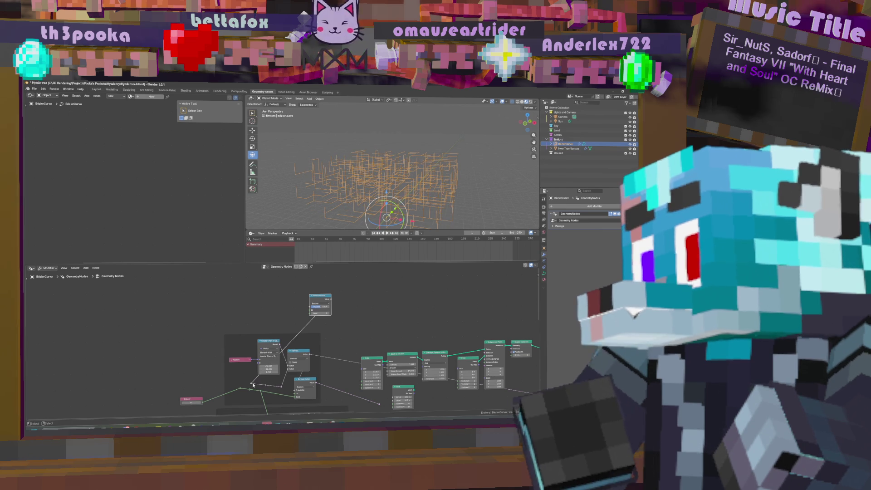
{"action": "left_click_drag", "start_coordinate": [322, 307], "coordinate": [335, 306]}
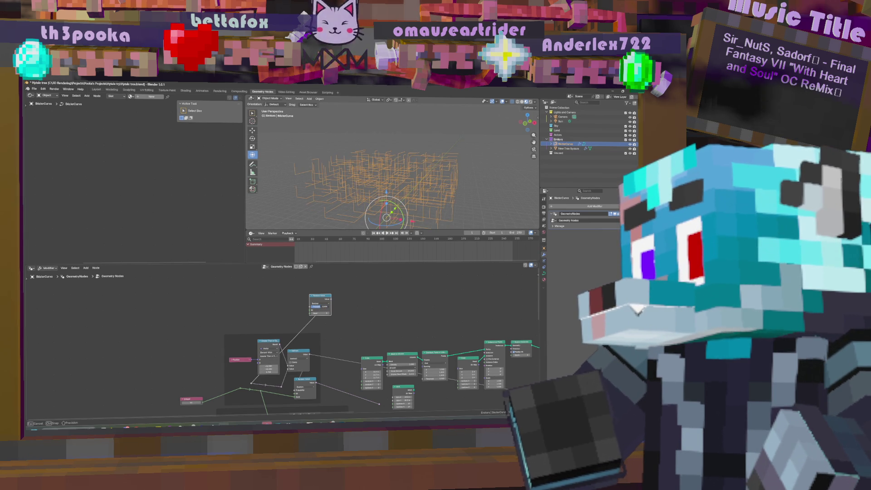
{"action": "mouse_move", "coordinate": [336, 307]}
{"action": "left_mouse_down"}
{"action": "mouse_move", "coordinate": [230, 308]}
{"action": "mouse_move", "coordinate": [231, 337]}
{"action": "mouse_move", "coordinate": [198, 359]}
{"action": "left_mouse_up"}
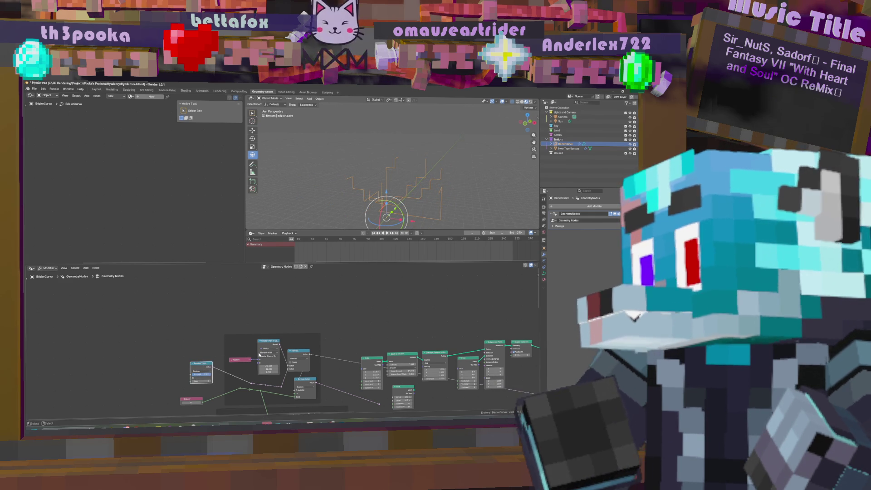
Step: Move the Random Value node lower left and drag the Cube node's Size values down
{"action": "middle_click_drag", "start_coordinate": [277, 349], "coordinate": [335, 287]}
{"action": "scroll", "coordinate": [340, 299], "scroll_direction": "up", "scroll_amount": 4}
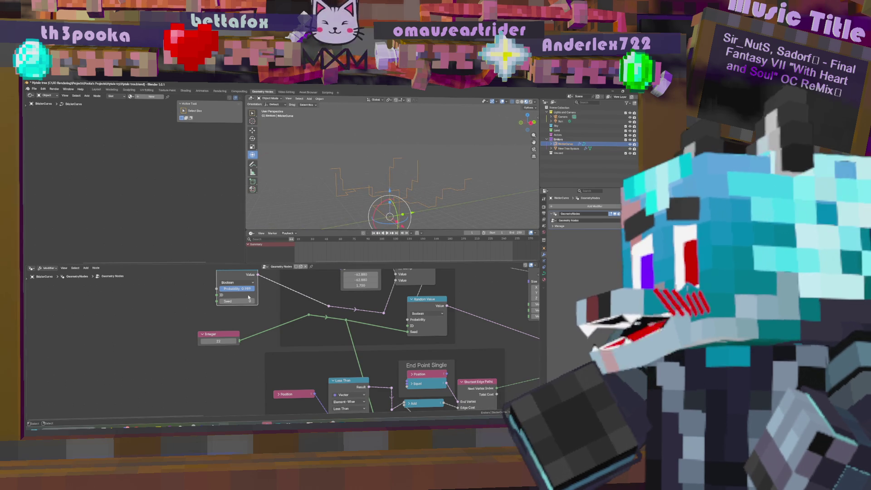
{"action": "middle_click_drag", "start_coordinate": [430, 194], "coordinate": [403, 196]}
{"action": "mouse_move", "coordinate": [389, 207]}
{"action": "middle_mouse_down"}
{"action": "mouse_move", "coordinate": [428, 195]}
{"action": "mouse_move", "coordinate": [330, 193]}
{"action": "middle_mouse_up"}
{"action": "middle_click_drag", "start_coordinate": [446, 178], "coordinate": [428, 189]}
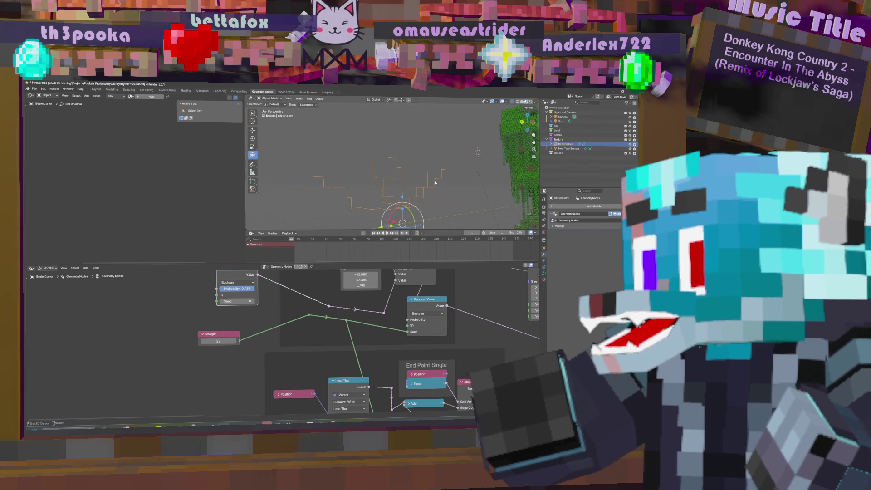
{"action": "key", "text": "Home"}
{"action": "mouse_move", "coordinate": [344, 329]}
{"action": "left_mouse_down"}
{"action": "mouse_move", "coordinate": [345, 341]}
{"action": "mouse_move", "coordinate": [323, 341]}
{"action": "mouse_move", "coordinate": [350, 341]}
{"action": "left_mouse_up"}
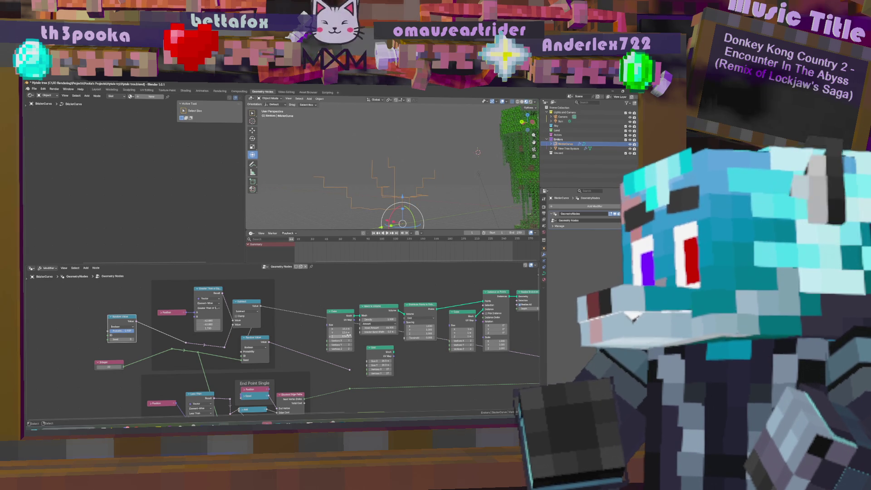
{"action": "left_click", "coordinate": [340, 336]}
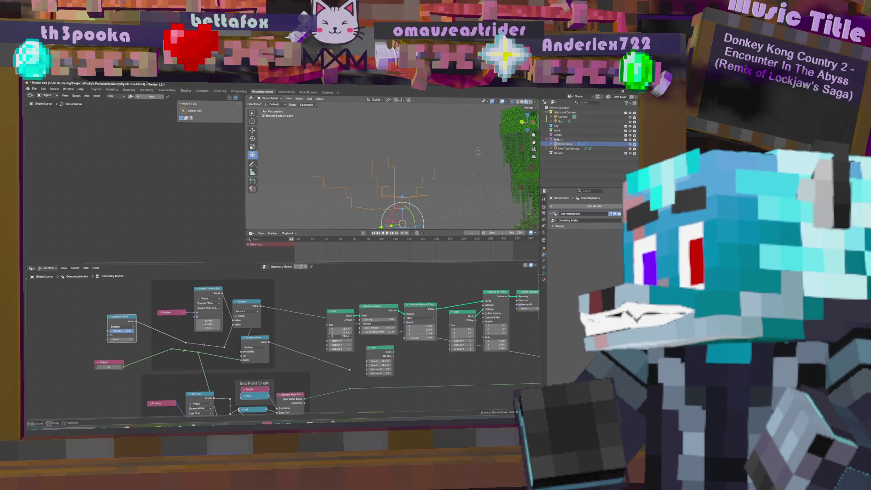
Step: Confirm the Cube Size Z edit and set Greater Than's threshold to X -12.880, Z 1.730
{"action": "key", "text": "Escape"}
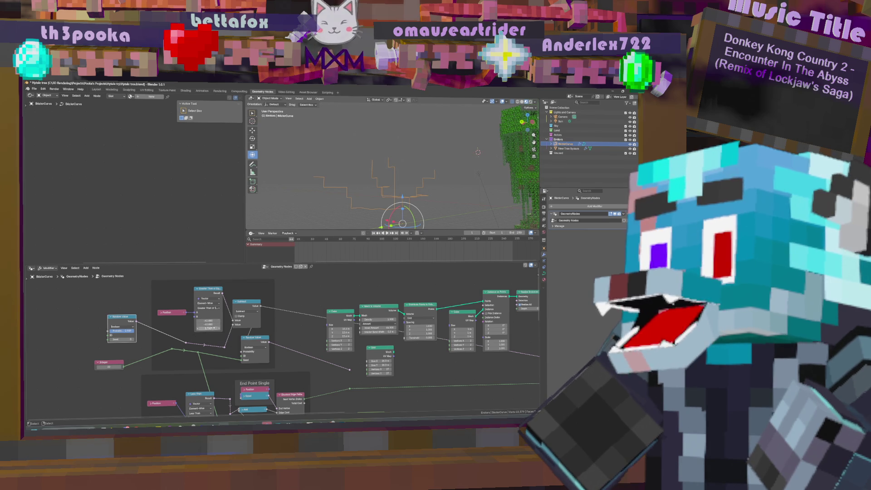
{"action": "left_click_drag", "start_coordinate": [210, 321], "coordinate": [208, 324]}
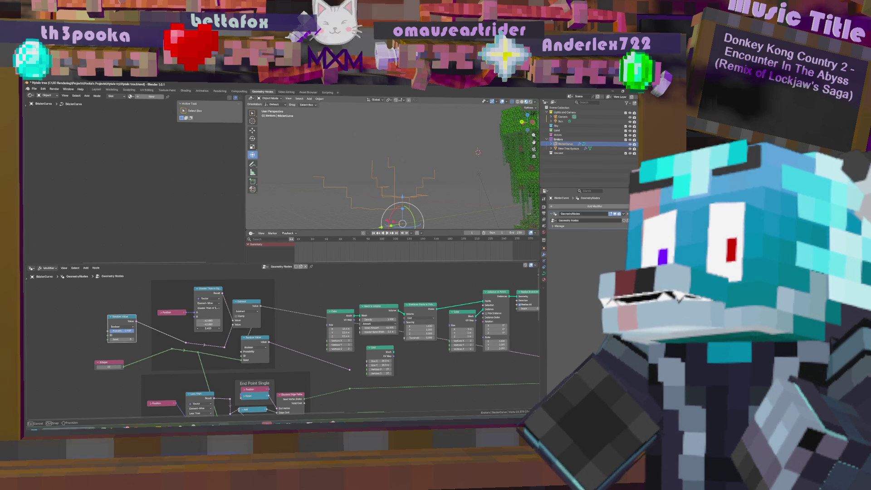
{"action": "left_click_drag", "start_coordinate": [208, 328], "coordinate": [193, 328]}
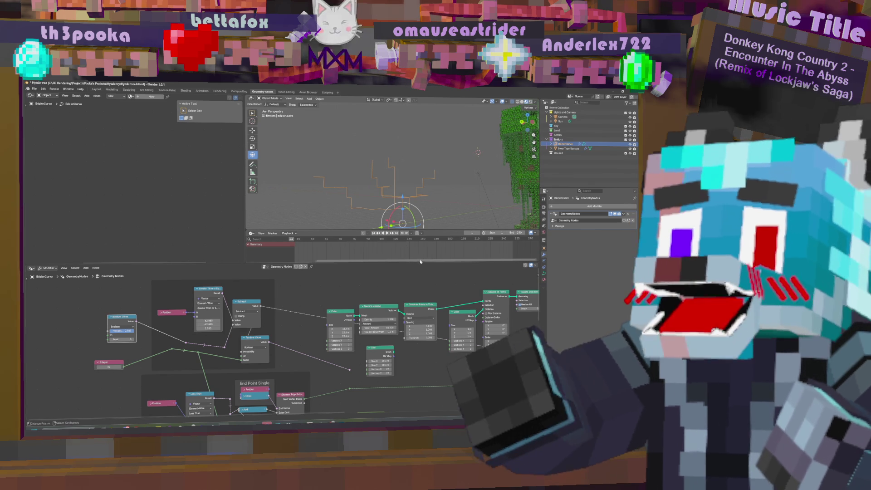
{"action": "middle_click_drag", "start_coordinate": [436, 208], "coordinate": [411, 211]}
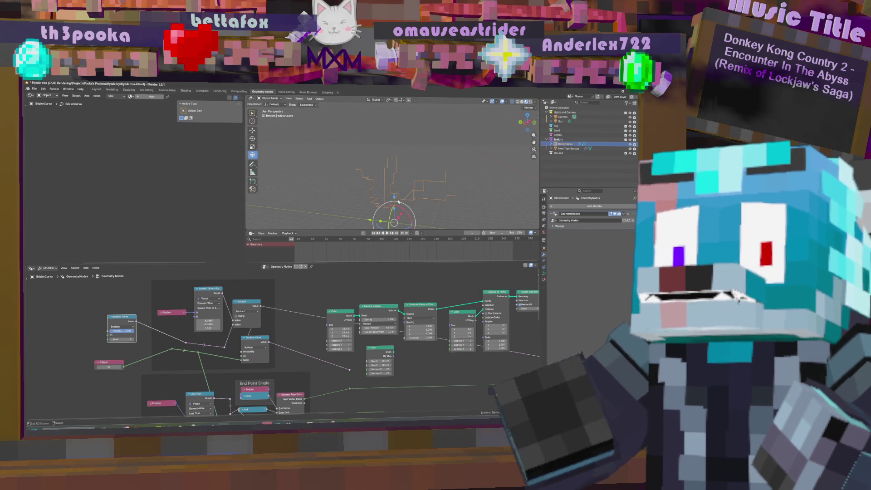
Step: Retune the Greater Than threshold value while shifting the Cube node left and back
{"action": "left_click_drag", "start_coordinate": [340, 317], "coordinate": [307, 311]}
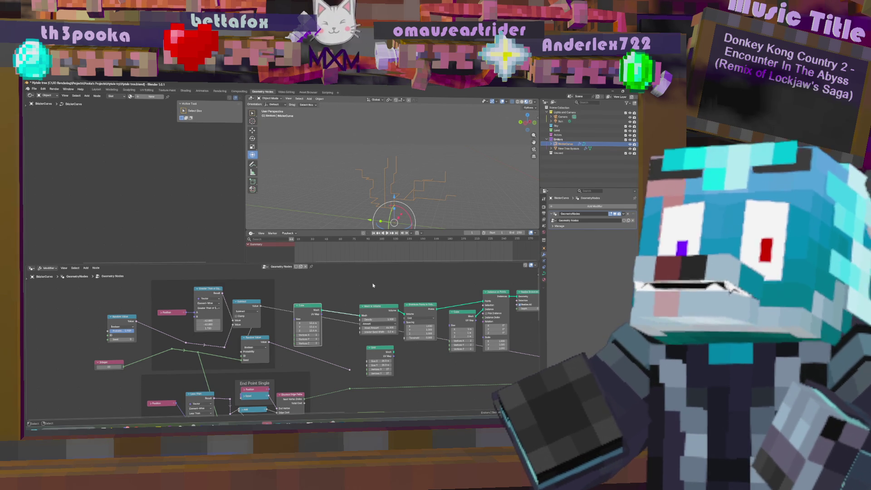
{"action": "mouse_move", "coordinate": [399, 184]}
{"action": "middle_mouse_down"}
{"action": "mouse_move", "coordinate": [430, 172]}
{"action": "mouse_move", "coordinate": [435, 181]}
{"action": "middle_mouse_up"}
{"action": "left_click_drag", "start_coordinate": [393, 213], "coordinate": [392, 216]}
{"action": "left_click_drag", "start_coordinate": [211, 324], "coordinate": [212, 324]}
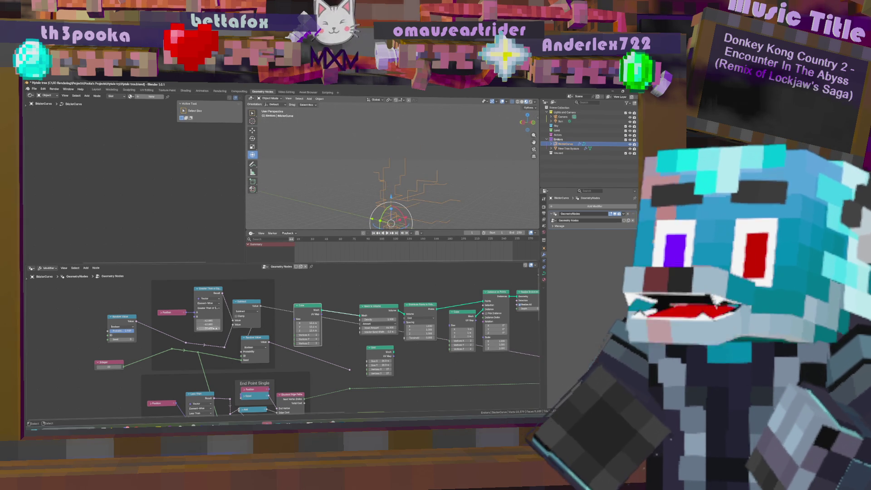
{"action": "left_click_drag", "start_coordinate": [293, 307], "coordinate": [326, 312]}
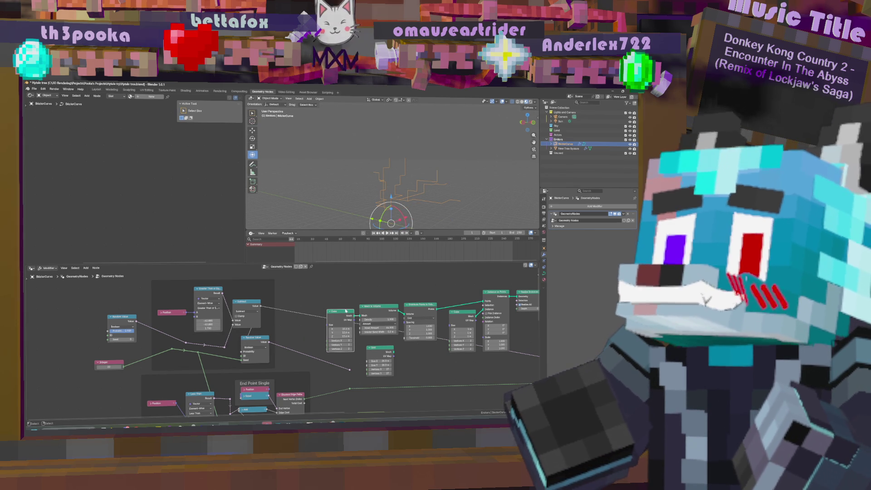
{"action": "middle_click_drag", "start_coordinate": [319, 362], "coordinate": [283, 349]}
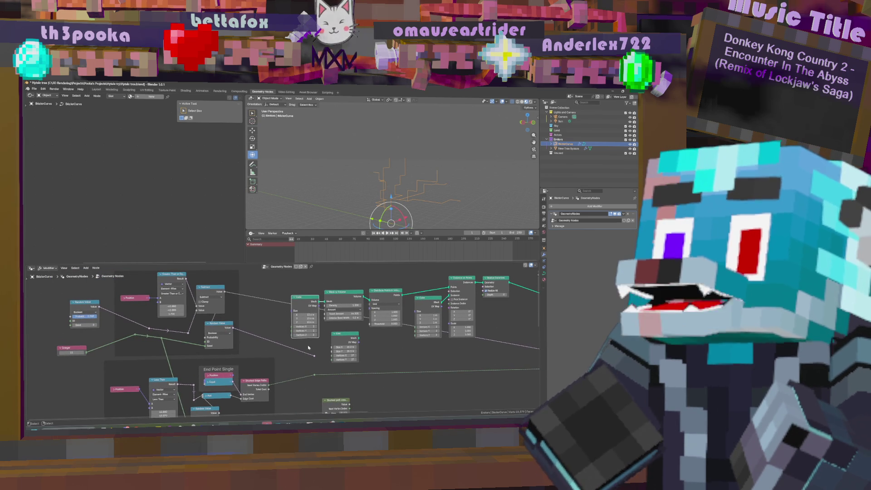
Step: Delete the Random Value node inside the frame
{"action": "left_click", "coordinate": [224, 325]}
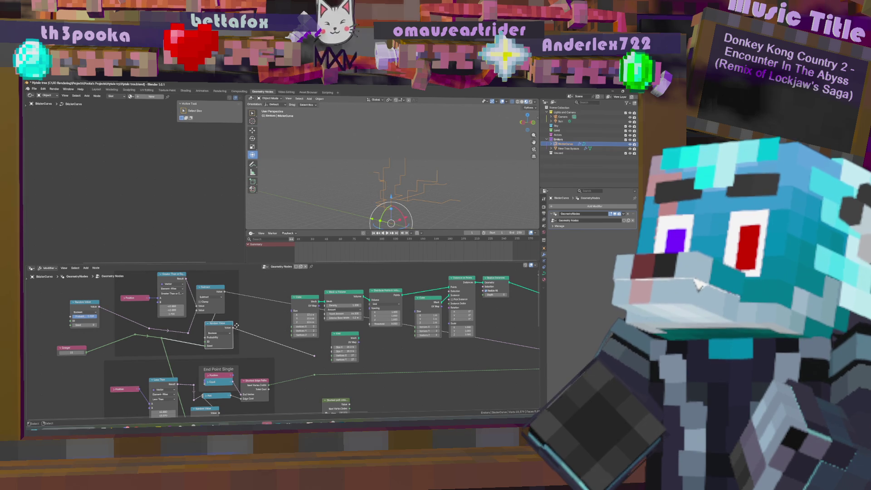
{"action": "key", "text": "x"}
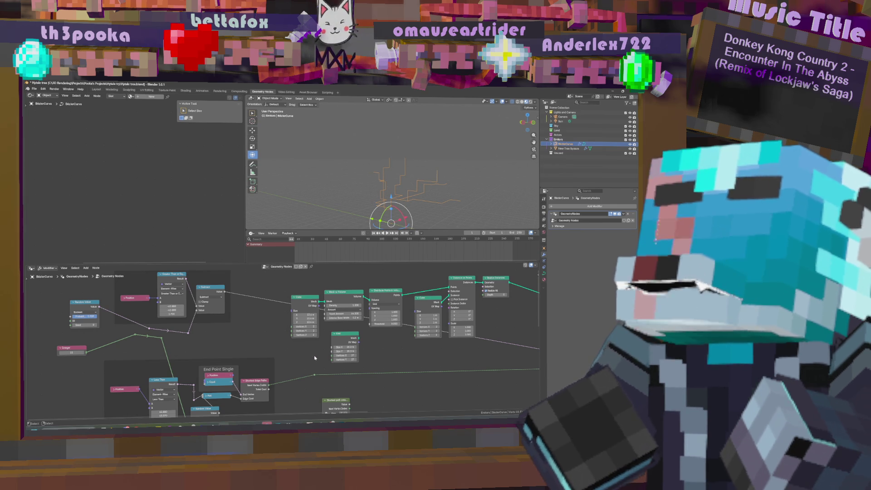
{"action": "middle_click_drag", "start_coordinate": [255, 338], "coordinate": [270, 361]}
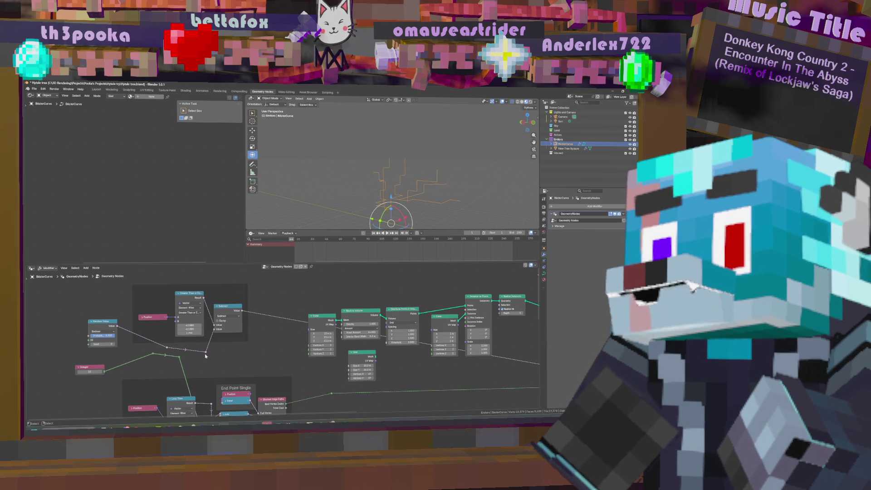
Step: Move the boolean reroute to relink its wires and set Greater Than's Z threshold to -5.500
{"action": "mouse_move", "coordinate": [207, 355]}
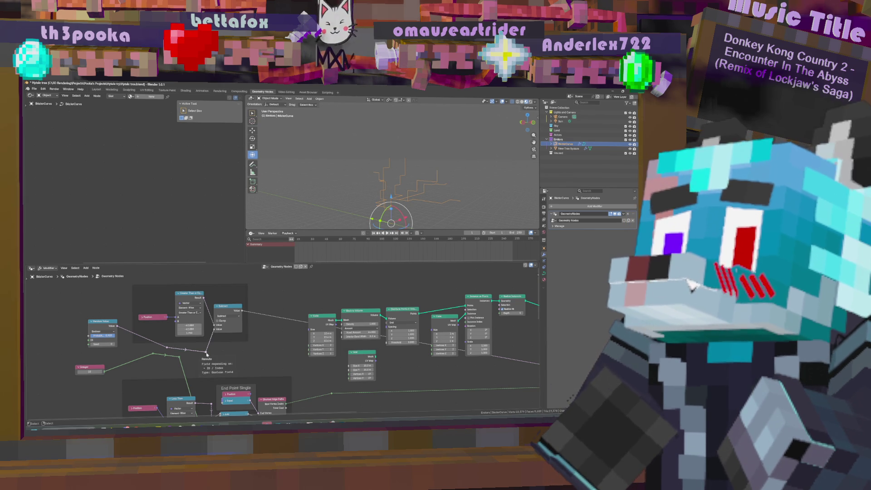
{"action": "left_click_drag", "start_coordinate": [206, 354], "coordinate": [181, 351]}
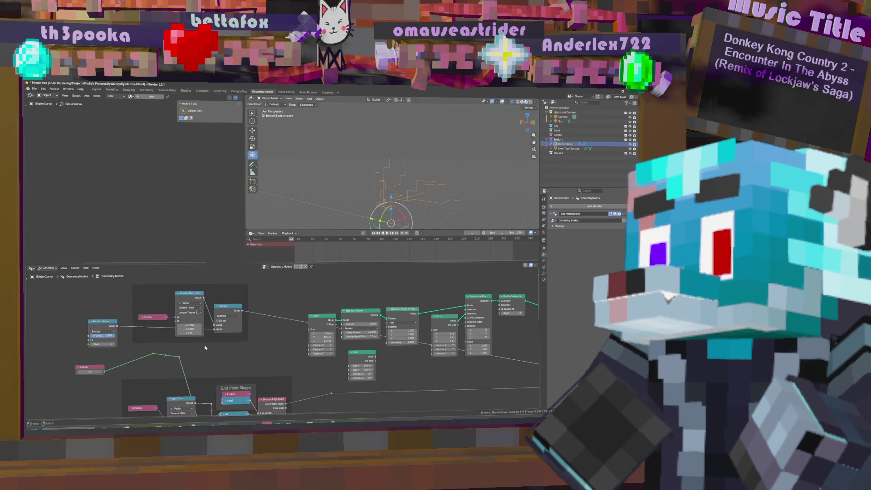
{"action": "mouse_move", "coordinate": [196, 334]}
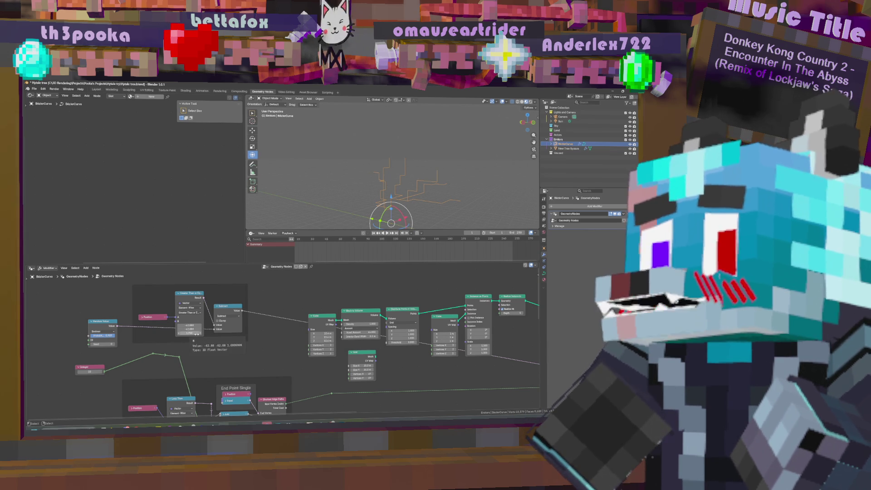
{"action": "left_click_drag", "start_coordinate": [196, 334], "coordinate": [172, 334]}
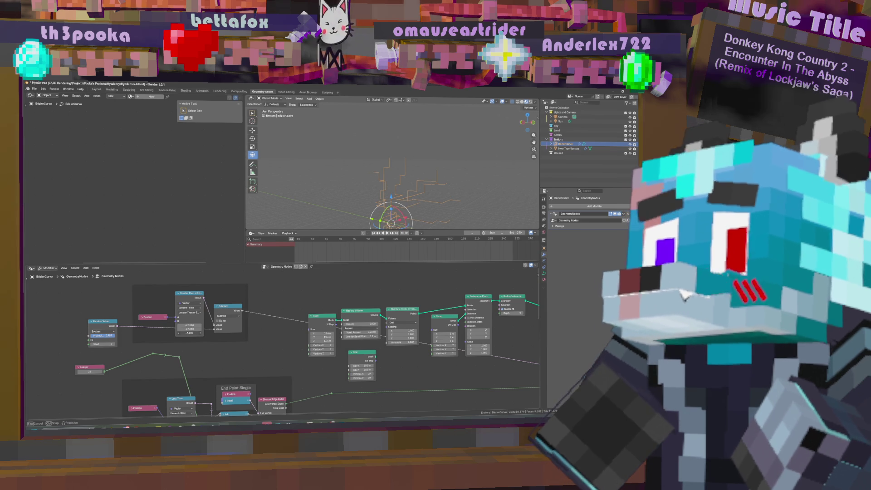
{"action": "mouse_move", "coordinate": [456, 181]}
{"action": "middle_mouse_down"}
{"action": "mouse_move", "coordinate": [465, 178]}
{"action": "mouse_move", "coordinate": [450, 189]}
{"action": "middle_mouse_up"}
{"action": "left_click_drag", "start_coordinate": [197, 335], "coordinate": [197, 335]}
{"action": "mouse_move", "coordinate": [269, 394]}
{"action": "middle_mouse_down"}
{"action": "mouse_move", "coordinate": [294, 325]}
{"action": "mouse_move", "coordinate": [318, 318]}
{"action": "mouse_move", "coordinate": [337, 334]}
{"action": "middle_mouse_up"}
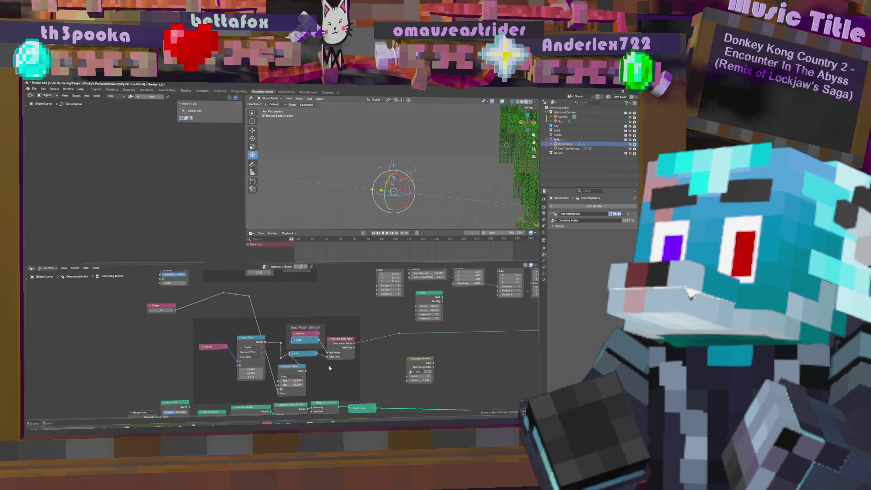
Step: Try changing the Less Than Z value and Random Value range, cancelling both
{"action": "mouse_move", "coordinate": [303, 300]}
{"action": "middle_mouse_down"}
{"action": "mouse_move", "coordinate": [292, 364]}
{"action": "mouse_move", "coordinate": [290, 340]}
{"action": "mouse_move", "coordinate": [245, 302]}
{"action": "mouse_move", "coordinate": [340, 289]}
{"action": "middle_mouse_up"}
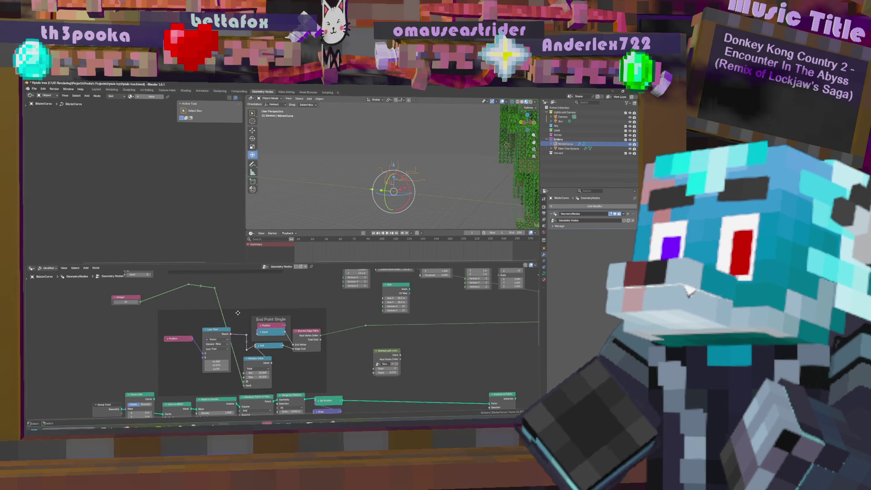
{"action": "mouse_move", "coordinate": [216, 368]}
{"action": "left_mouse_down"}
{"action": "mouse_move", "coordinate": [177, 368]}
{"action": "mouse_move", "coordinate": [260, 369]}
{"action": "left_mouse_up"}
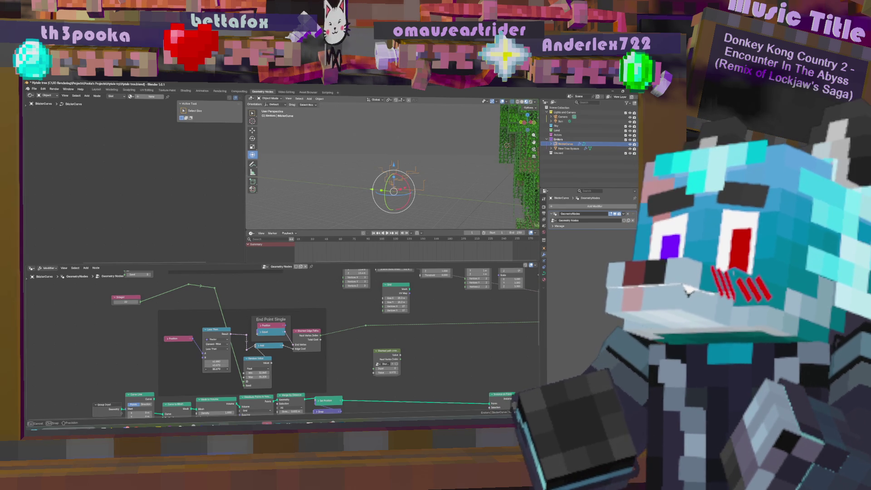
{"action": "key", "text": "Escape"}
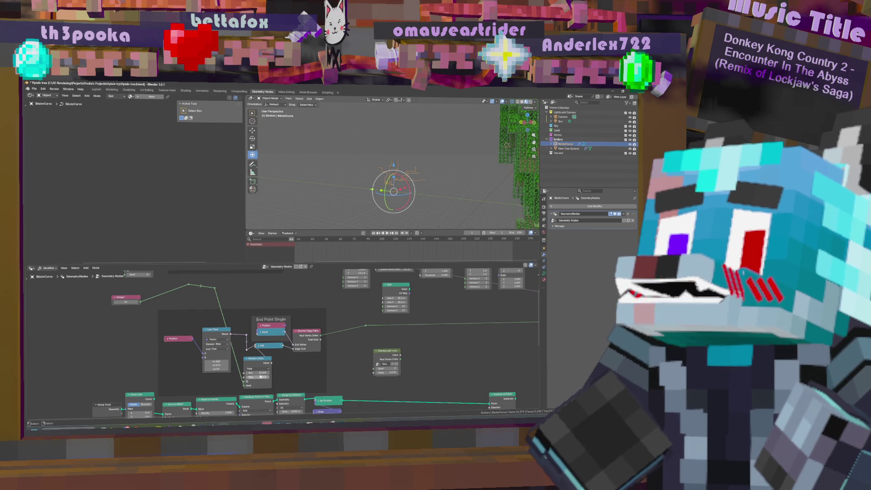
{"action": "left_click_drag", "start_coordinate": [259, 372], "coordinate": [257, 377]}
{"action": "left_click_drag", "start_coordinate": [263, 373], "coordinate": [284, 373]}
{"action": "key", "text": "Escape"}
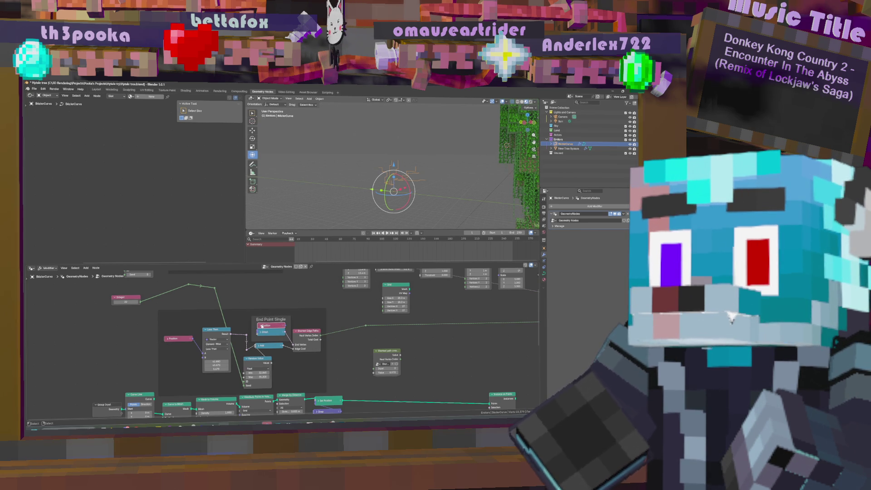
Step: Lower the Equal node's Z comparison value in End Point Single to about -5.5, then collapse it
{"action": "left_click", "coordinate": [260, 332]}
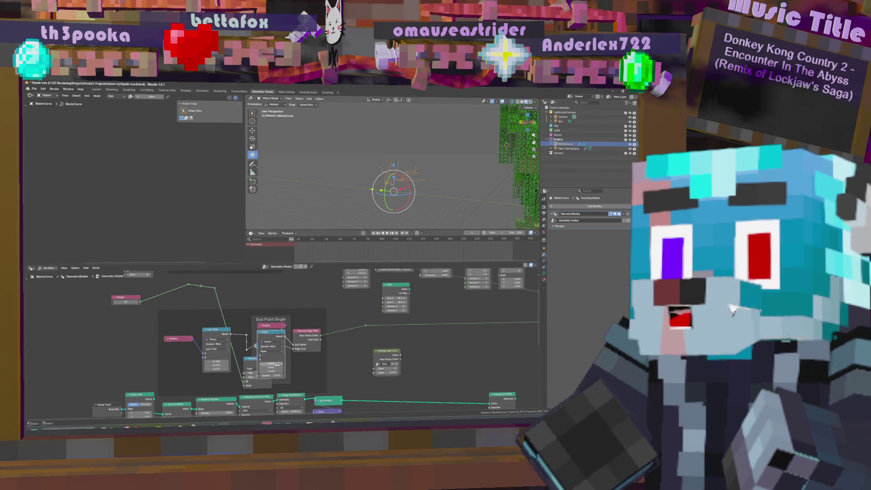
{"action": "mouse_move", "coordinate": [271, 372]}
{"action": "left_mouse_down"}
{"action": "mouse_move", "coordinate": [254, 371]}
{"action": "mouse_move", "coordinate": [332, 371]}
{"action": "mouse_move", "coordinate": [176, 371]}
{"action": "left_mouse_up"}
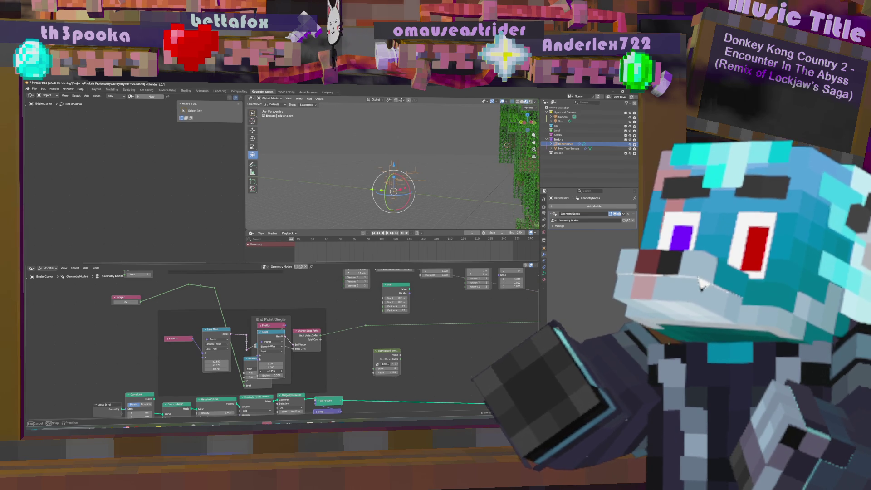
{"action": "left_click_drag", "start_coordinate": [271, 371], "coordinate": [159, 371]}
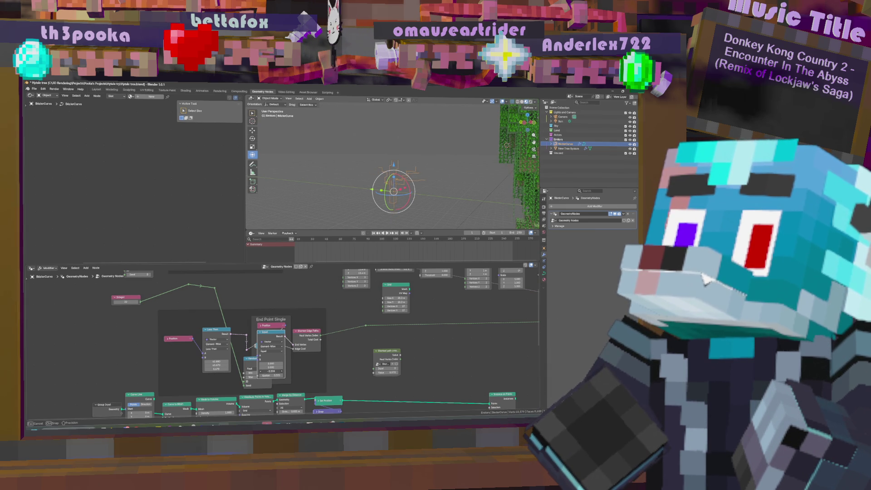
{"action": "mouse_move", "coordinate": [271, 371]}
{"action": "left_mouse_down"}
{"action": "mouse_move", "coordinate": [259, 371]}
{"action": "mouse_move", "coordinate": [287, 371]}
{"action": "left_mouse_up"}
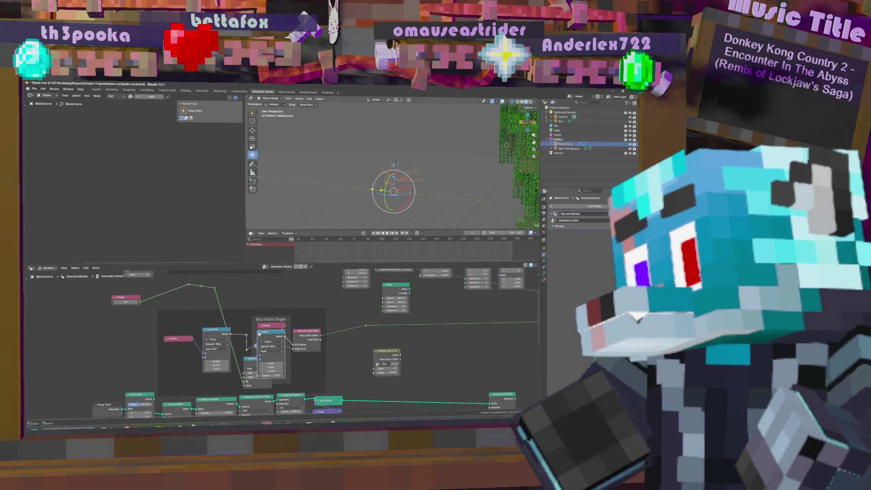
{"action": "key", "text": "h"}
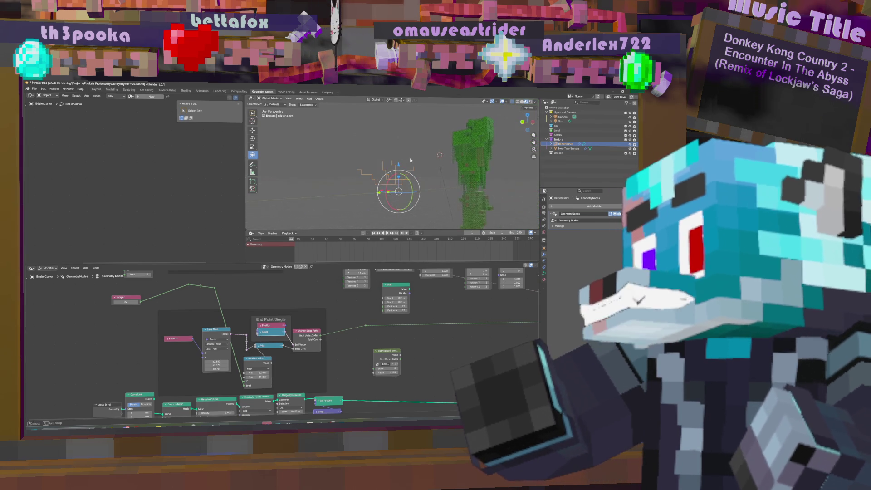
Step: Adjust the Equal node's Epsilon tolerance, then collapse the node
{"action": "scroll", "coordinate": [290, 364], "scroll_direction": "up", "scroll_amount": 2}
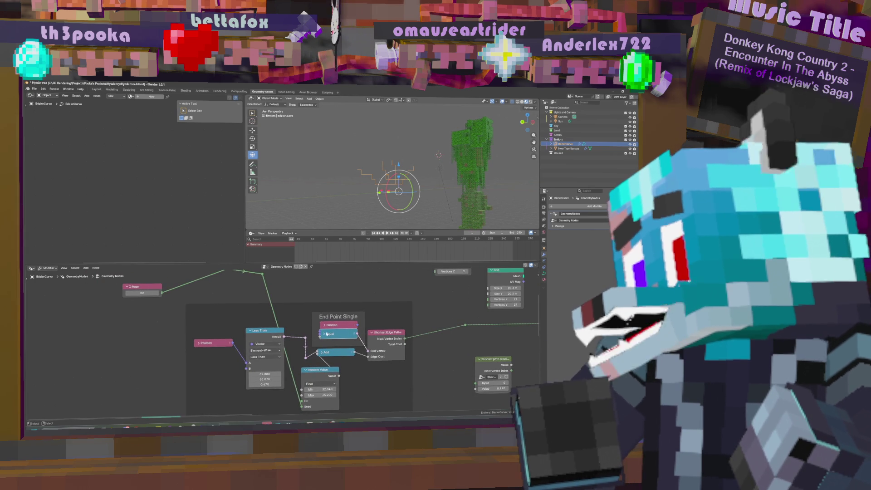
{"action": "left_click", "coordinate": [324, 334]}
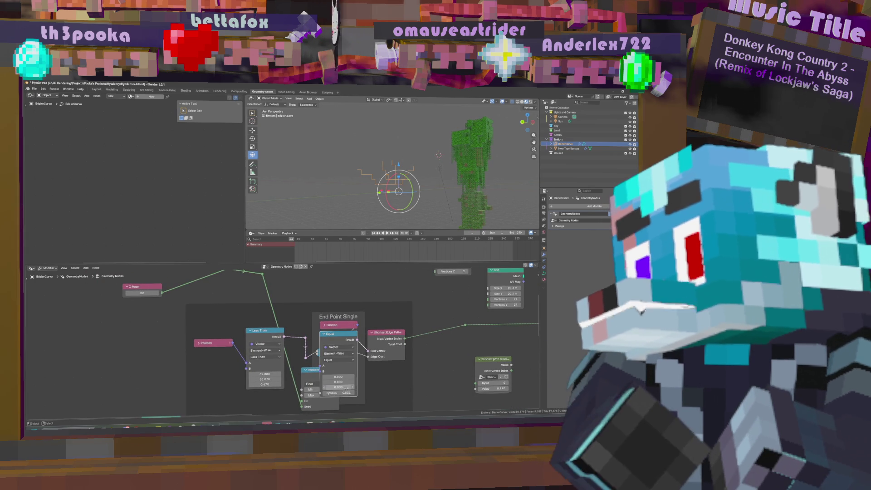
{"action": "left_click_drag", "start_coordinate": [342, 393], "coordinate": [349, 393]}
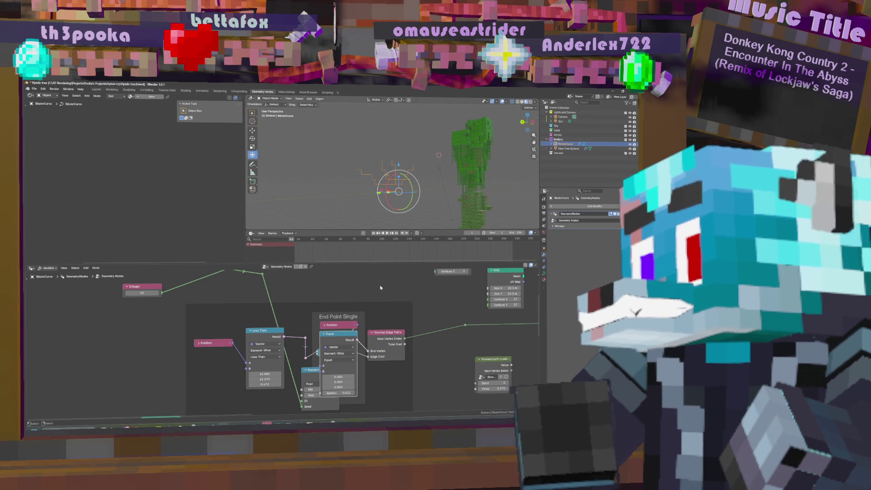
{"action": "left_click", "coordinate": [323, 334]}
Step: Inspect the Position and Add nodes and try a new Equal third B value, cancelling it
{"action": "left_click", "coordinate": [327, 325]}
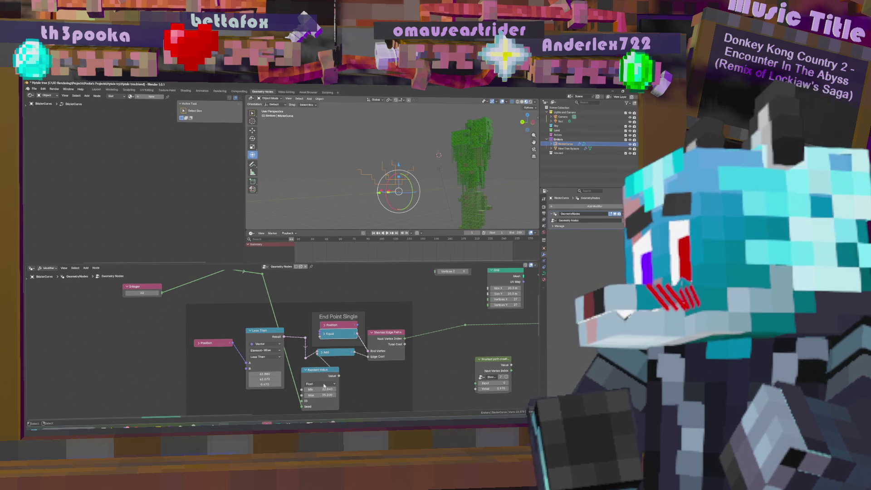
{"action": "middle_click_drag", "start_coordinate": [437, 177], "coordinate": [455, 174]}
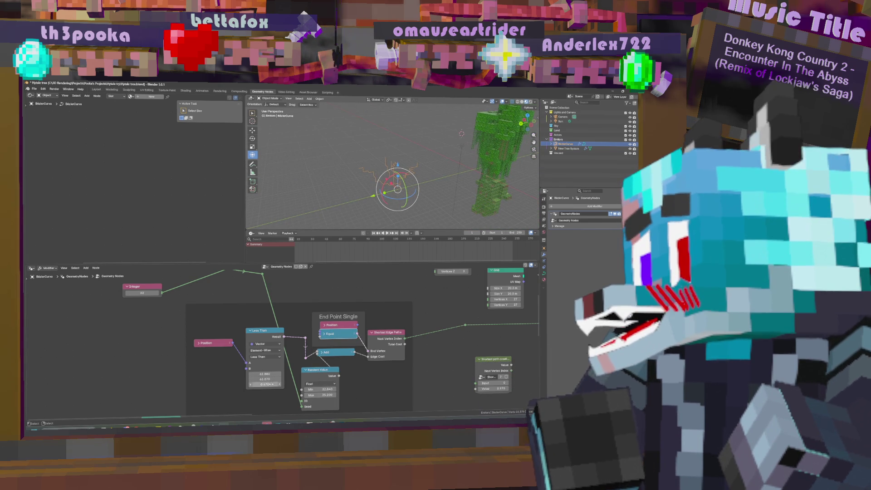
{"action": "left_click", "coordinate": [322, 352]}
{"action": "left_click", "coordinate": [320, 352]}
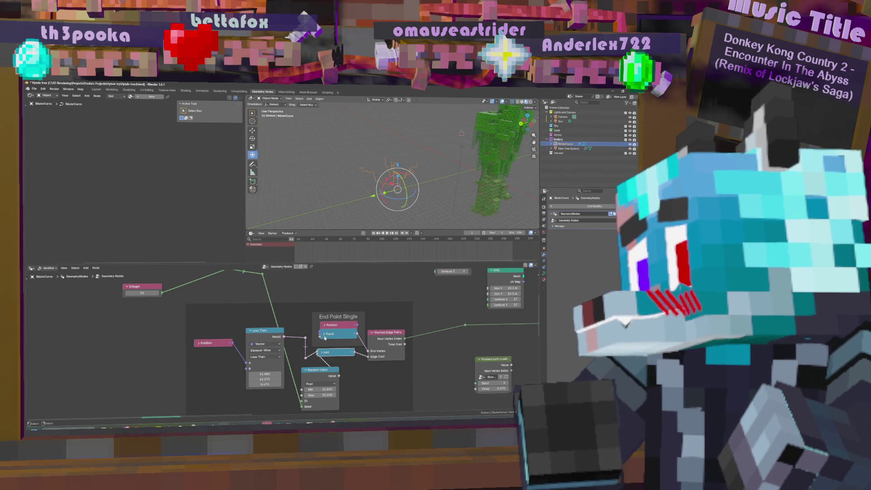
{"action": "left_click", "coordinate": [323, 334]}
{"action": "mouse_move", "coordinate": [343, 388]}
{"action": "left_mouse_down"}
{"action": "mouse_move", "coordinate": [313, 388]}
{"action": "mouse_move", "coordinate": [349, 389]}
{"action": "left_mouse_up"}
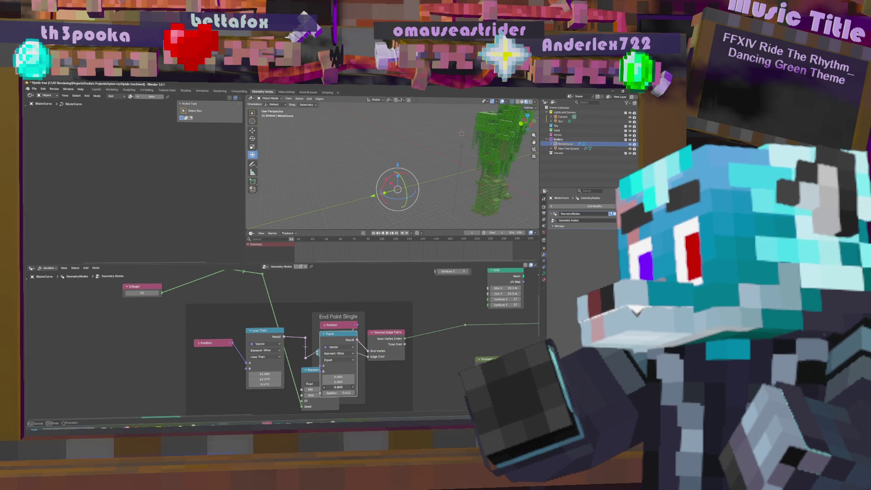
{"action": "key", "text": "Escape"}
Step: Frame the whole tree and raise the Cube node values so many more branches grow
{"action": "key", "text": "Home"}
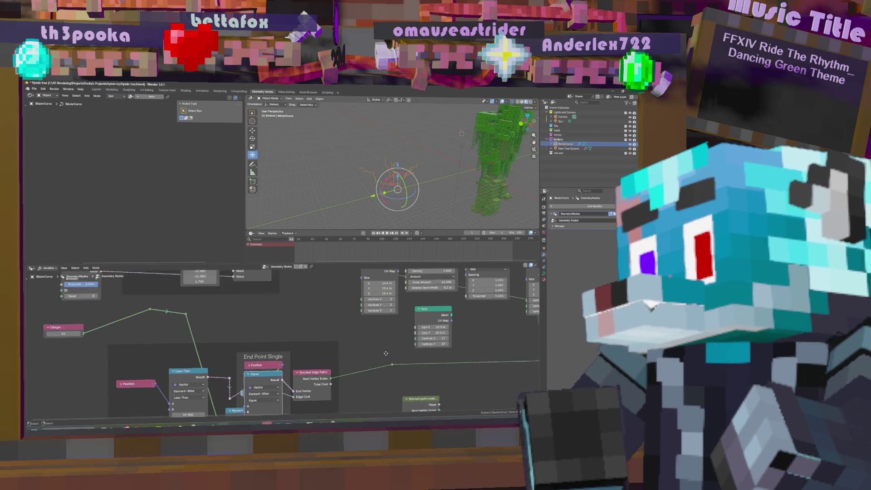
{"action": "left_click_drag", "start_coordinate": [313, 323], "coordinate": [336, 323]}
{"action": "middle_click_drag", "start_coordinate": [395, 163], "coordinate": [398, 161]}
{"action": "mouse_move", "coordinate": [235, 415]}
{"action": "middle_mouse_down"}
{"action": "mouse_move", "coordinate": [299, 363]}
{"action": "mouse_move", "coordinate": [315, 365]}
{"action": "middle_mouse_up"}
{"action": "left_click_drag", "start_coordinate": [312, 337], "coordinate": [317, 337]}
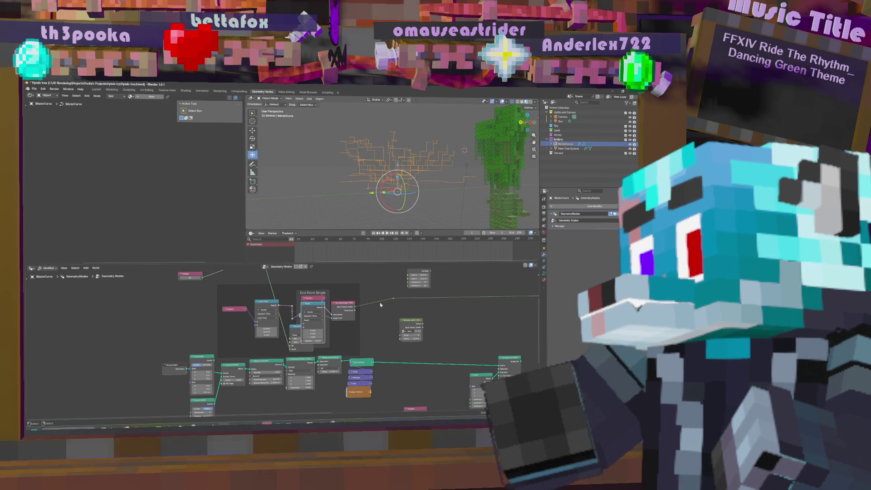
{"action": "middle_click_drag", "start_coordinate": [377, 323], "coordinate": [373, 396]}
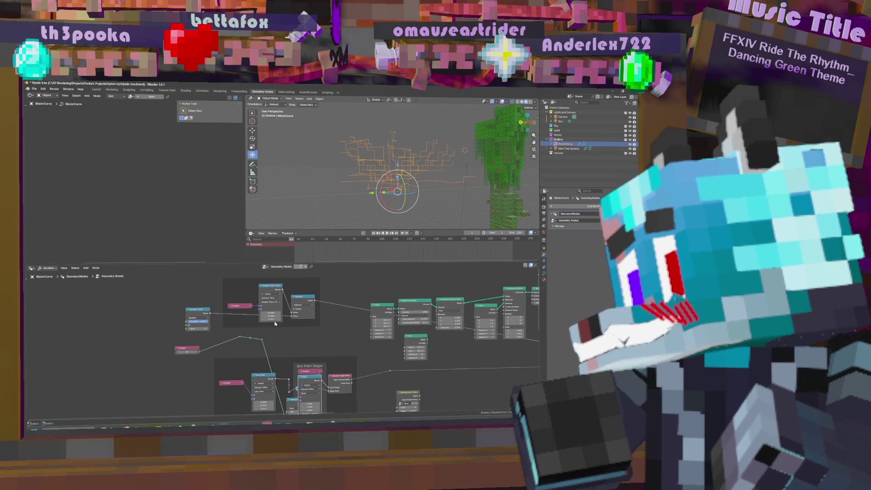
{"action": "left_click_drag", "start_coordinate": [271, 318], "coordinate": [273, 319]}
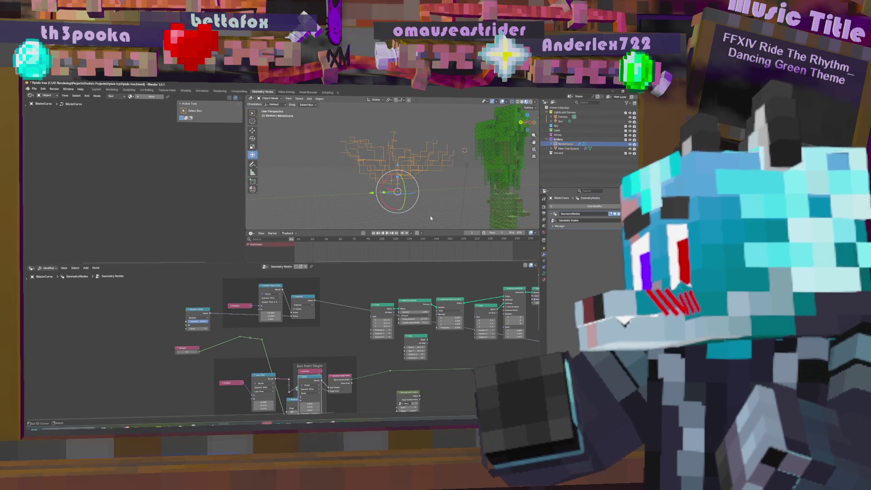
{"action": "middle_click_drag", "start_coordinate": [324, 330], "coordinate": [332, 303]}
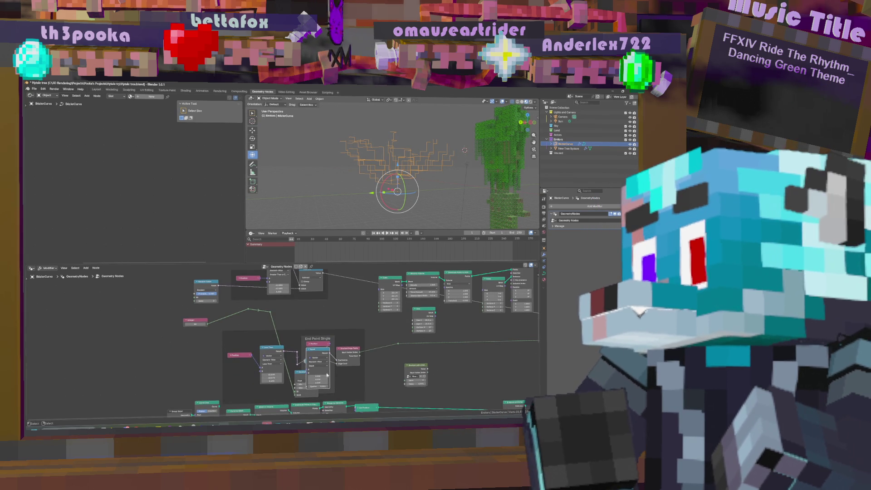
Step: Collapse the tall node and Random Value node, then set the top-centre value to about -3.5
{"action": "left_click", "coordinate": [309, 350]}
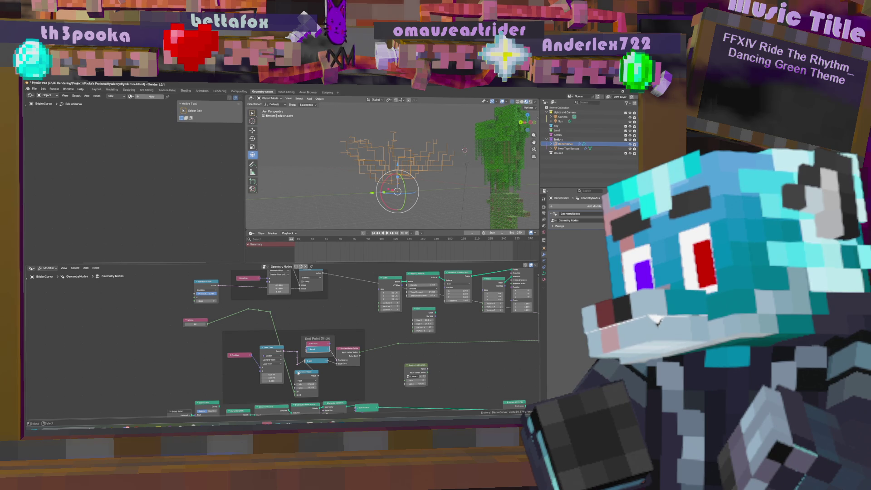
{"action": "left_click", "coordinate": [298, 373]}
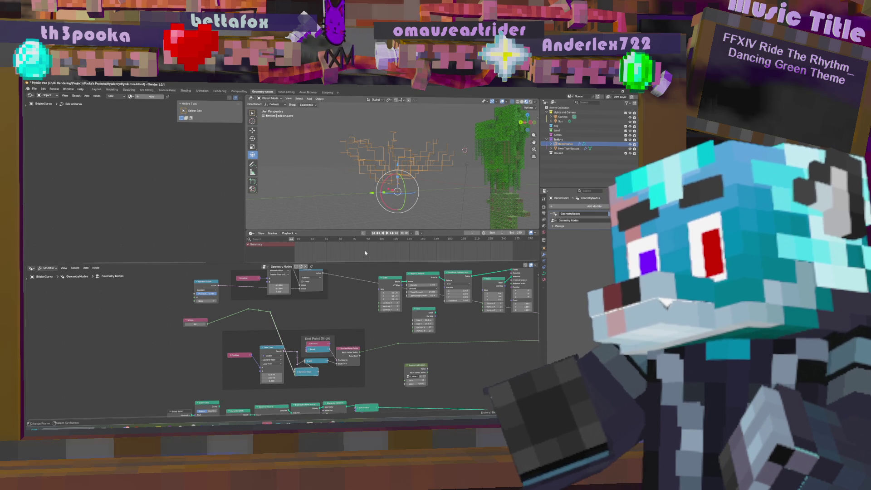
{"action": "mouse_move", "coordinate": [279, 291]}
{"action": "left_mouse_down"}
{"action": "mouse_move", "coordinate": [252, 291]}
{"action": "mouse_move", "coordinate": [279, 291]}
{"action": "left_mouse_up"}
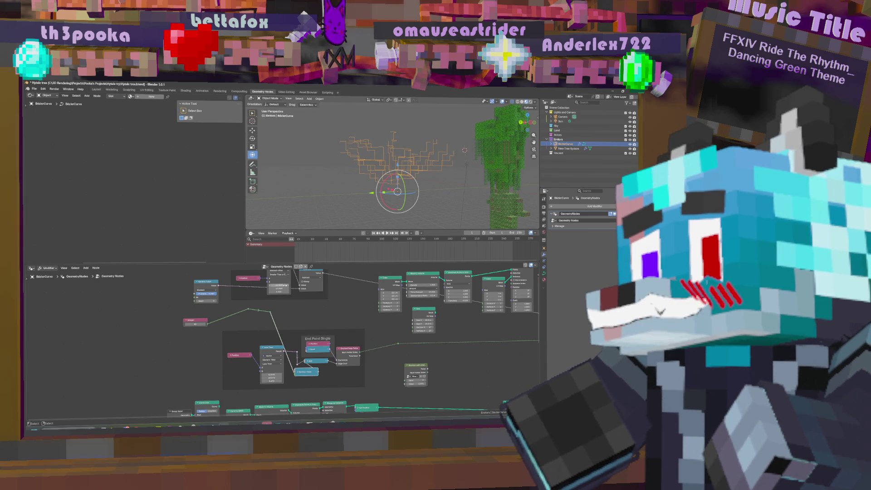
{"action": "left_click", "coordinate": [284, 285]}
{"action": "key", "text": "Return"}
{"action": "mouse_move", "coordinate": [279, 292]}
{"action": "left_mouse_down"}
{"action": "mouse_move", "coordinate": [306, 292]}
{"action": "mouse_move", "coordinate": [276, 292]}
{"action": "left_mouse_up"}
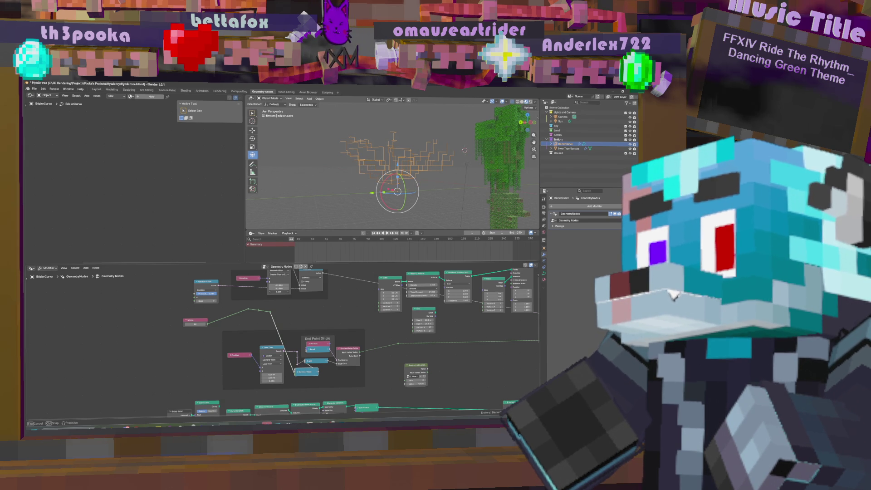
Step: Expand the Equal node and start changing its Z comparison value
{"action": "mouse_move", "coordinate": [409, 199]}
{"action": "middle_mouse_down"}
{"action": "mouse_move", "coordinate": [393, 202]}
{"action": "mouse_move", "coordinate": [463, 204]}
{"action": "middle_mouse_up"}
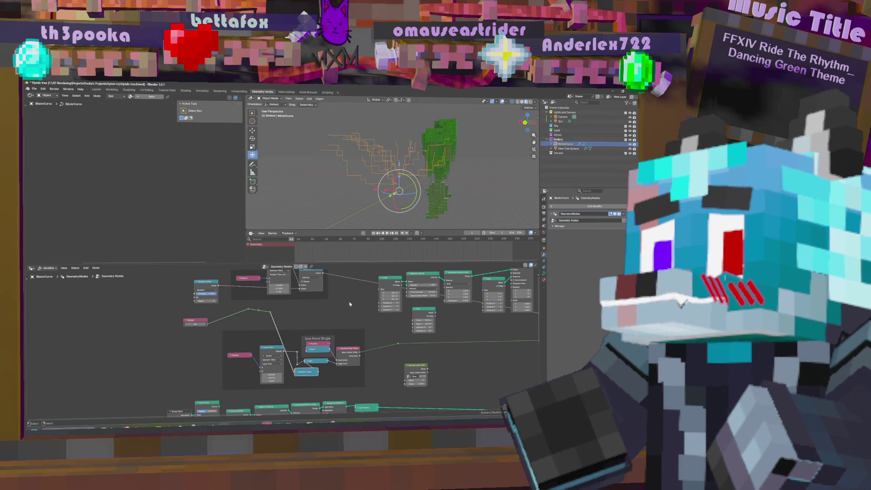
{"action": "mouse_move", "coordinate": [357, 301]}
{"action": "middle_mouse_down"}
{"action": "mouse_move", "coordinate": [342, 310]}
{"action": "mouse_move", "coordinate": [333, 271]}
{"action": "middle_mouse_up"}
{"action": "left_click", "coordinate": [298, 318]}
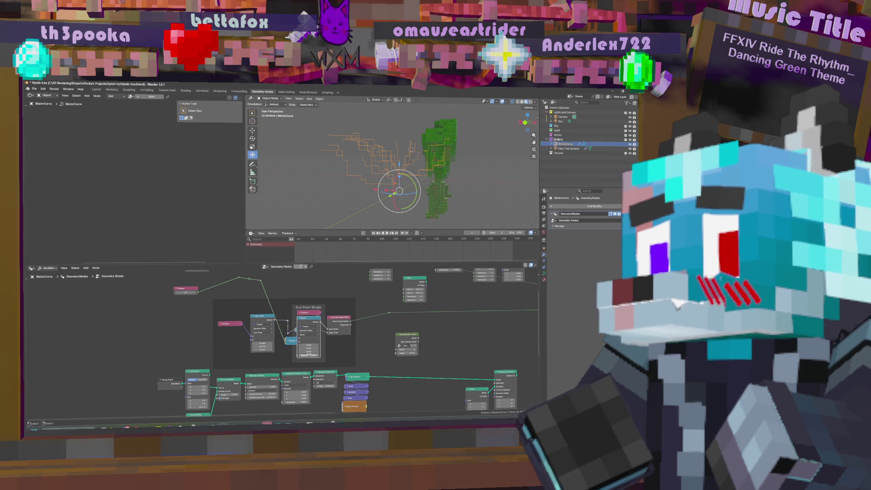
{"action": "left_click_drag", "start_coordinate": [308, 352], "coordinate": [301, 351]}
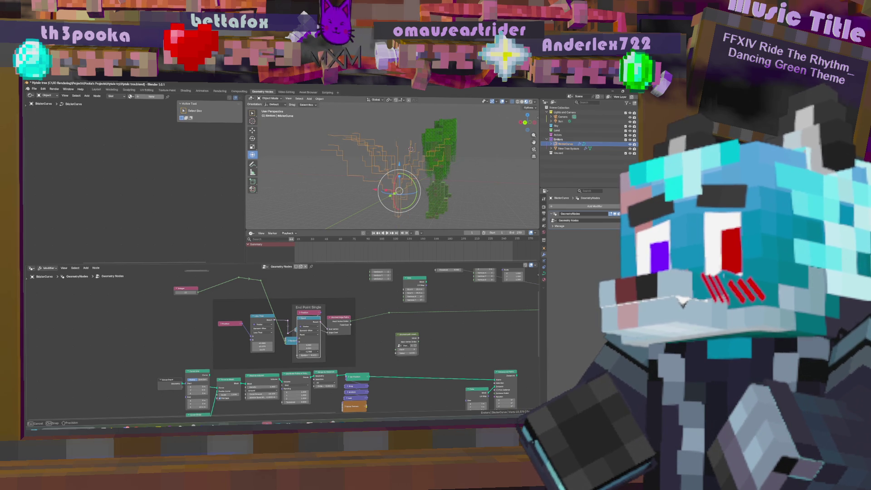
Step: Set Equal's Z to about -1.1, collapse it, and link the reroute into Random Value's lower input
{"action": "mouse_move", "coordinate": [308, 352]}
{"action": "left_mouse_down"}
{"action": "mouse_move", "coordinate": [317, 351]}
{"action": "mouse_move", "coordinate": [306, 322]}
{"action": "left_mouse_up"}
{"action": "left_click", "coordinate": [300, 319]}
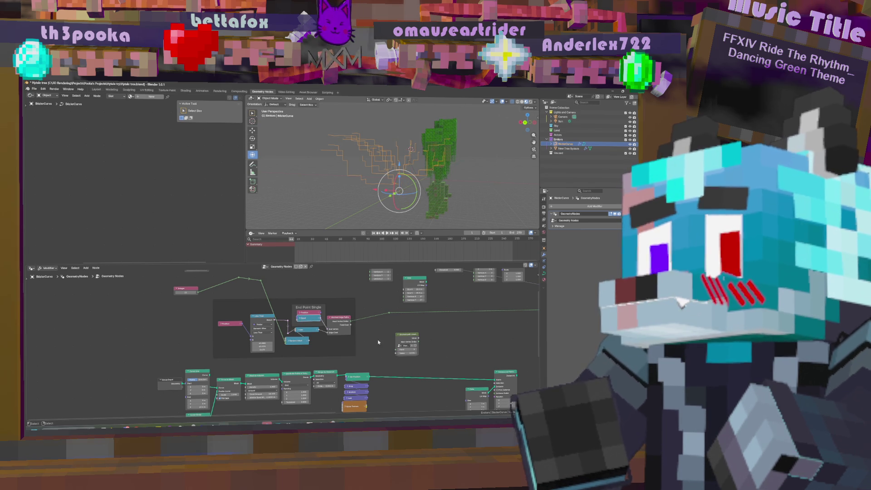
{"action": "scroll", "coordinate": [376, 342], "scroll_direction": "up", "scroll_amount": 1}
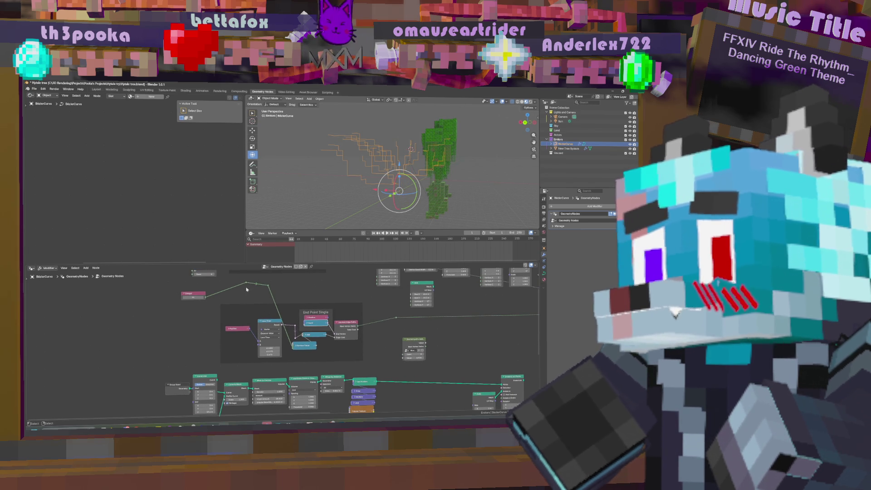
{"action": "scroll", "coordinate": [324, 352], "scroll_direction": "up", "scroll_amount": 5}
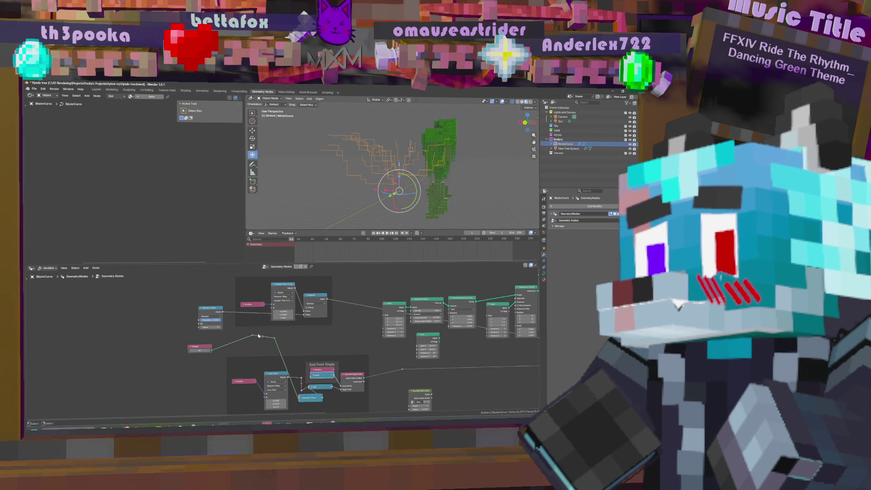
{"action": "left_click_drag", "start_coordinate": [255, 337], "coordinate": [200, 327]}
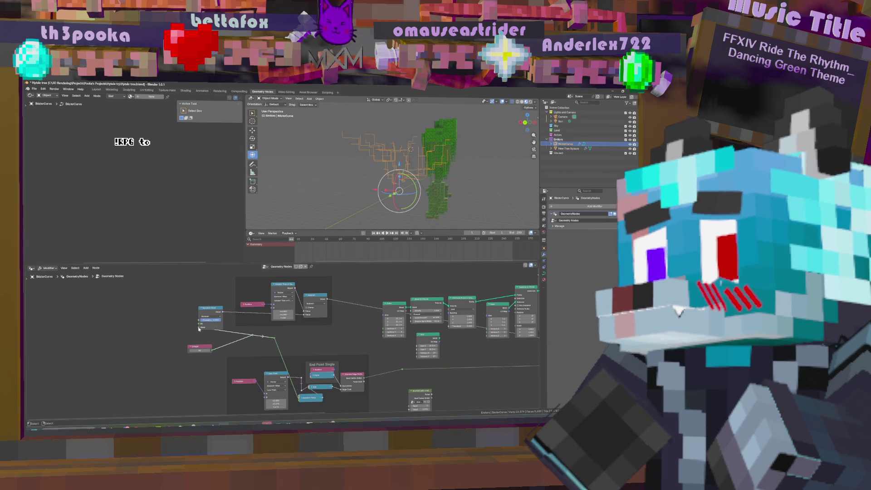
{"action": "middle_click_drag", "start_coordinate": [390, 173], "coordinate": [385, 159]}
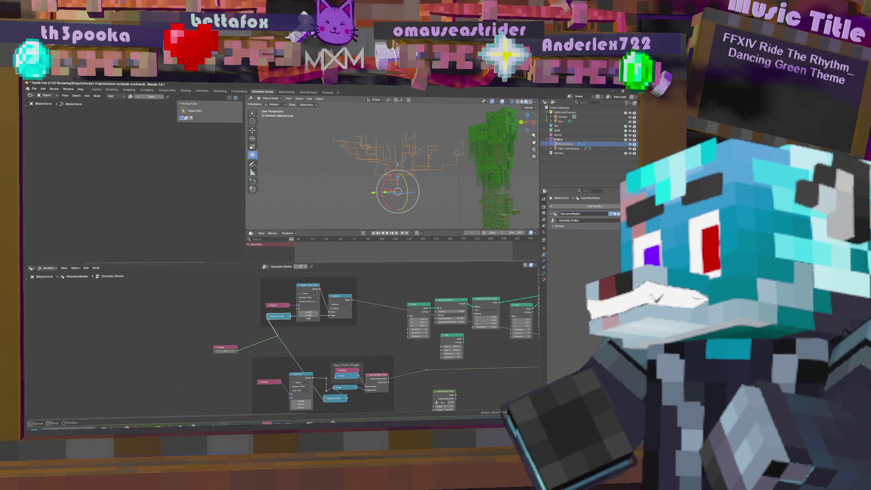
Step: Drag the Cube node up and to the left in the Geometry Nodes tree, then bring up the Add menu
{"action": "left_click_drag", "start_coordinate": [410, 195], "coordinate": [415, 198]}
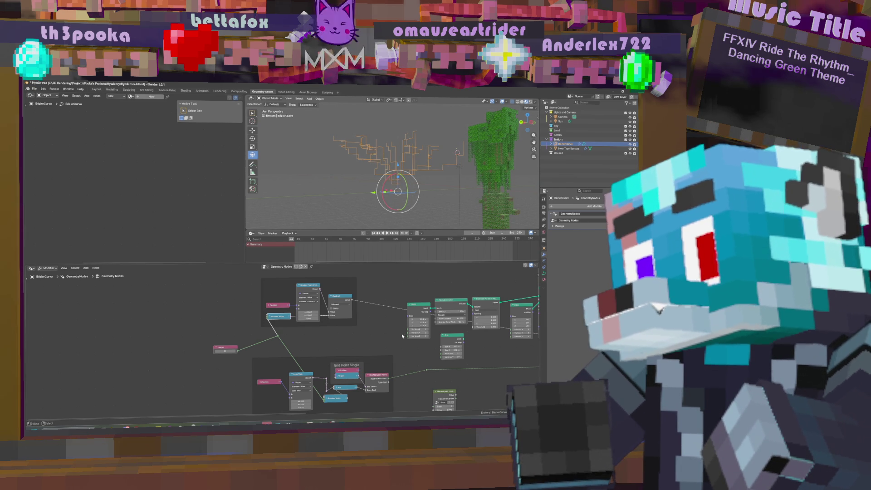
{"action": "middle_click_drag", "start_coordinate": [402, 337], "coordinate": [364, 344]}
{"action": "mouse_move", "coordinate": [381, 326]}
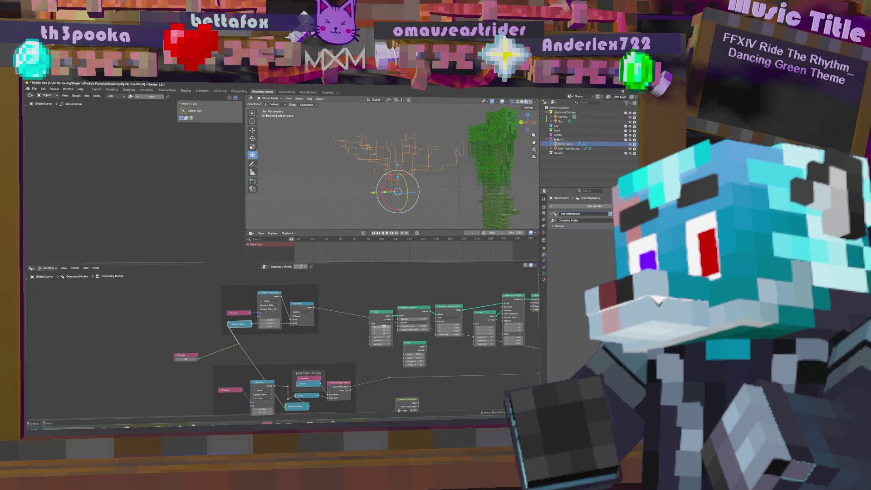
{"action": "left_click_drag", "start_coordinate": [380, 312], "coordinate": [350, 303]}
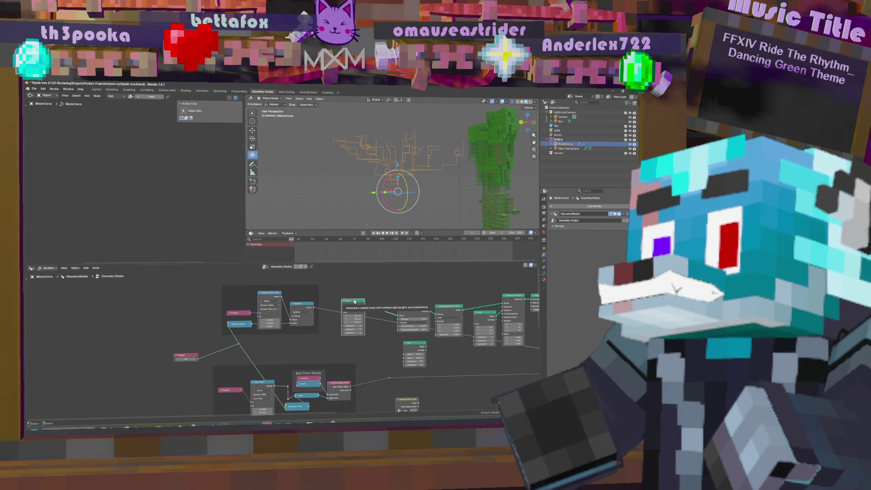
{"action": "mouse_move", "coordinate": [354, 301]}
{"action": "middle_mouse_down"}
{"action": "mouse_move", "coordinate": [327, 317]}
{"action": "mouse_move", "coordinate": [338, 347]}
{"action": "mouse_move", "coordinate": [361, 320]}
{"action": "middle_mouse_up"}
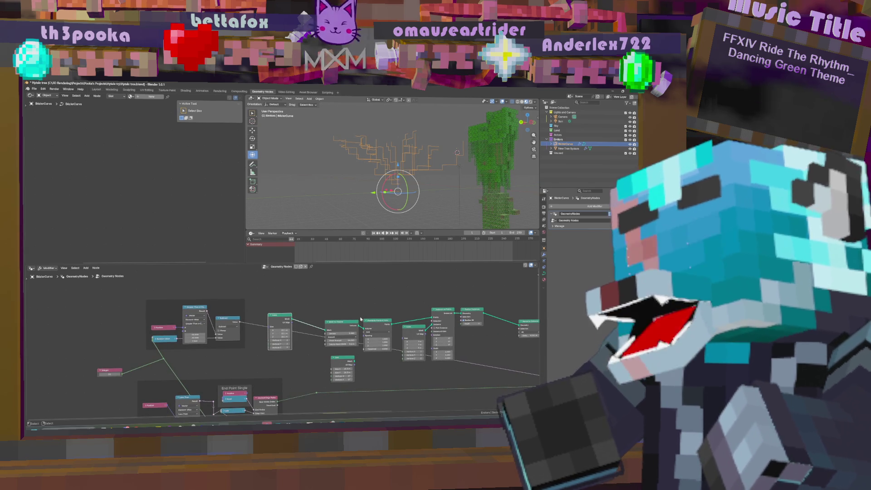
{"action": "middle_click_drag", "start_coordinate": [271, 312], "coordinate": [282, 321]}
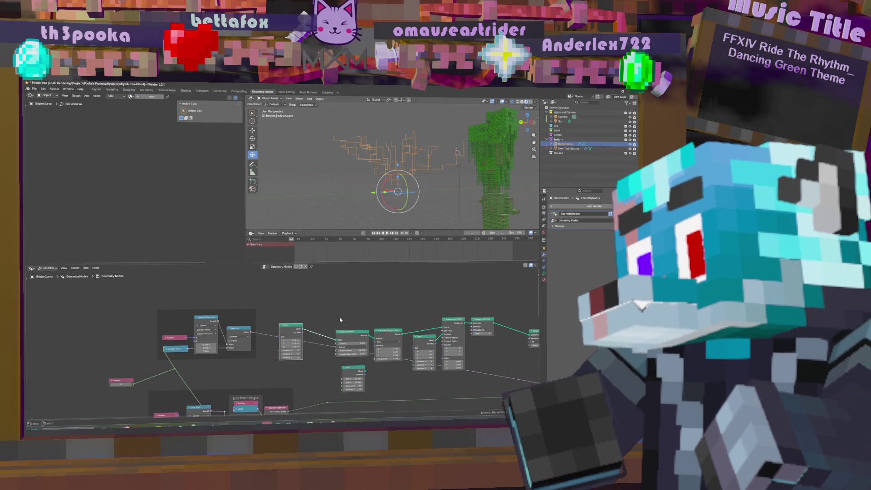
{"action": "middle_click_drag", "start_coordinate": [307, 310], "coordinate": [381, 291]}
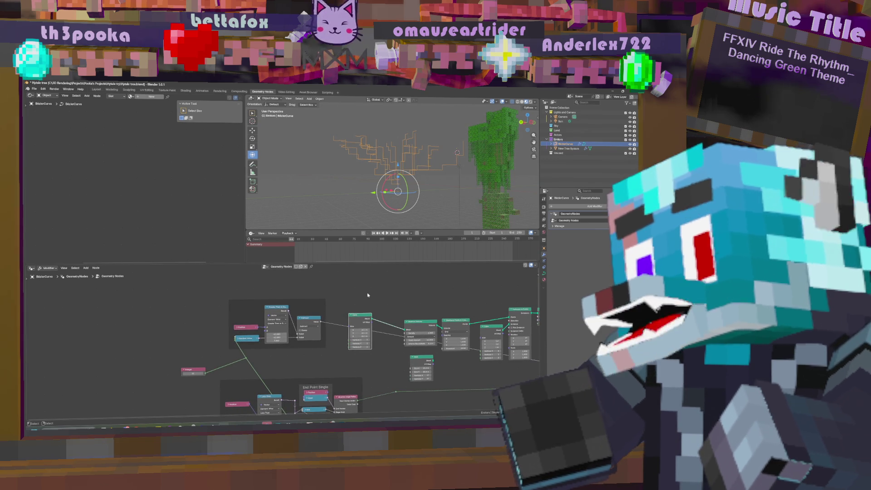
{"action": "key", "text": "shift+a"}
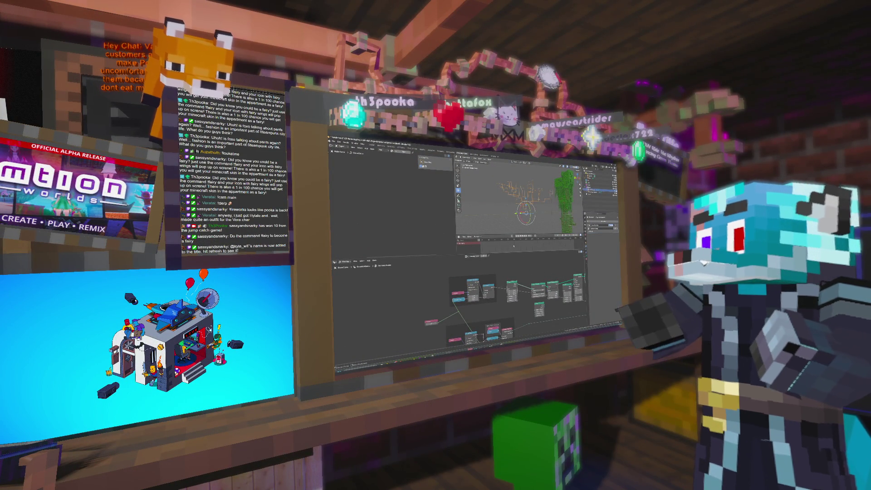
{"action": "scroll", "coordinate": [576, 274], "scroll_direction": "up", "scroll_amount": 2}
Step: Bring up the node add search on empty editor space, then dismiss it without adding anything
{"action": "middle_click_drag", "start_coordinate": [486, 295], "coordinate": [510, 286]}
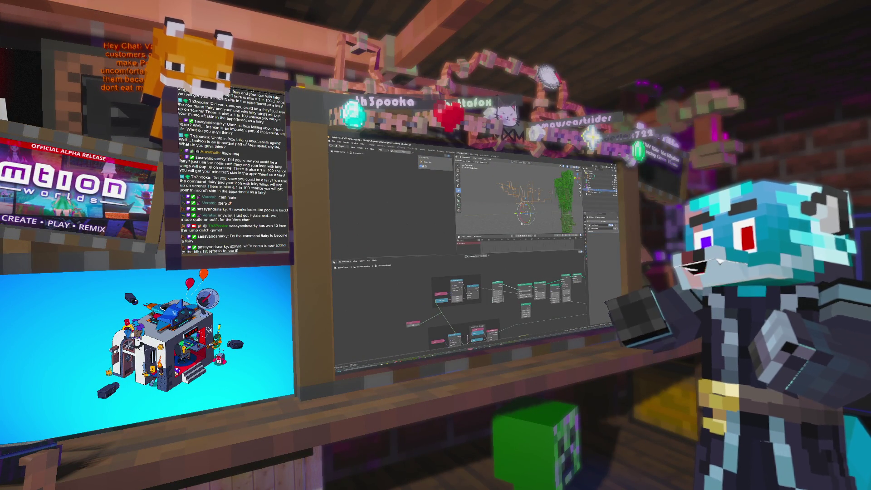
{"action": "right_click", "coordinate": [501, 266]}
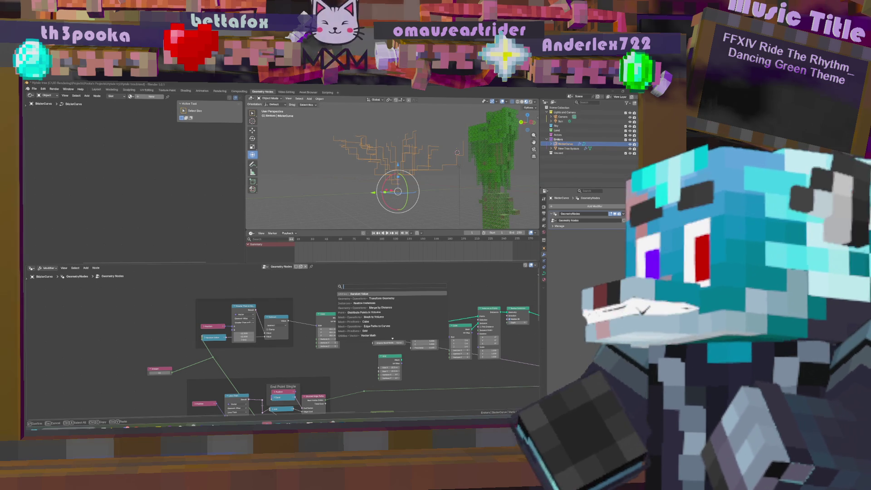
{"action": "key", "text": "Escape"}
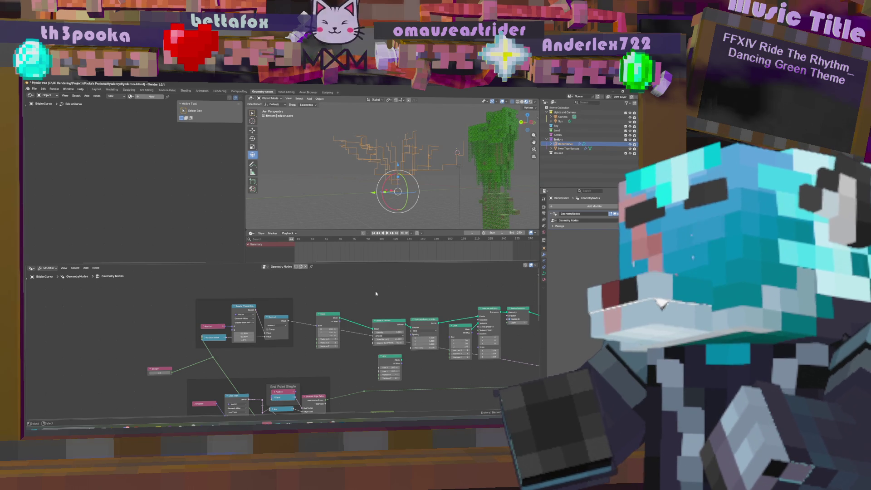
Step: Search 'tran' and drop a Transform Geometry node onto the main chain link
{"action": "key", "text": "shift+a"}
{"action": "key", "text": "Escape"}
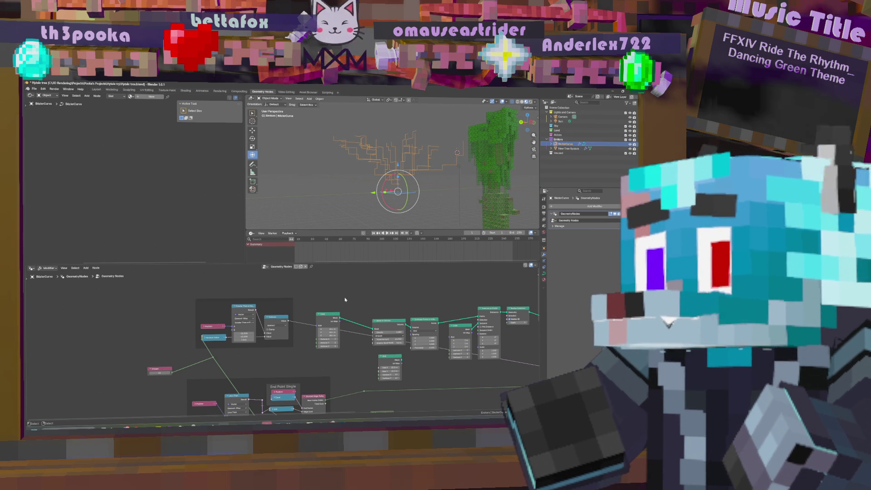
{"action": "key", "text": "shift+a"}
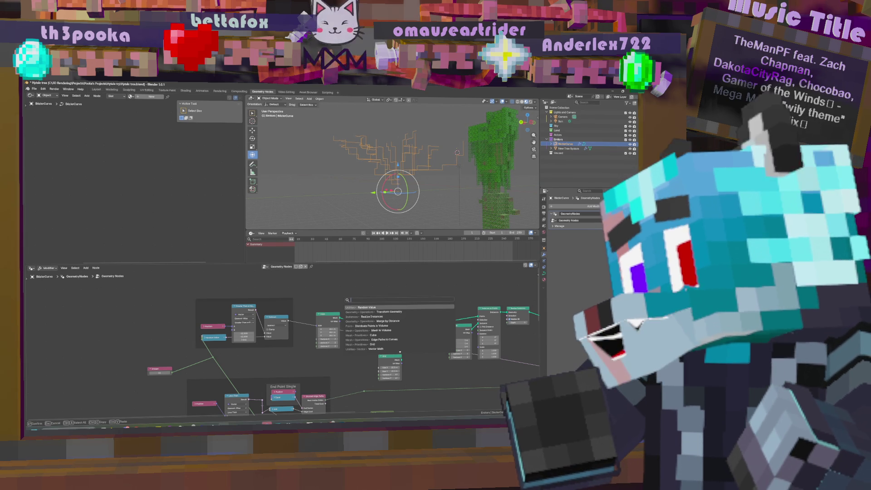
{"action": "type", "text": "tran"}
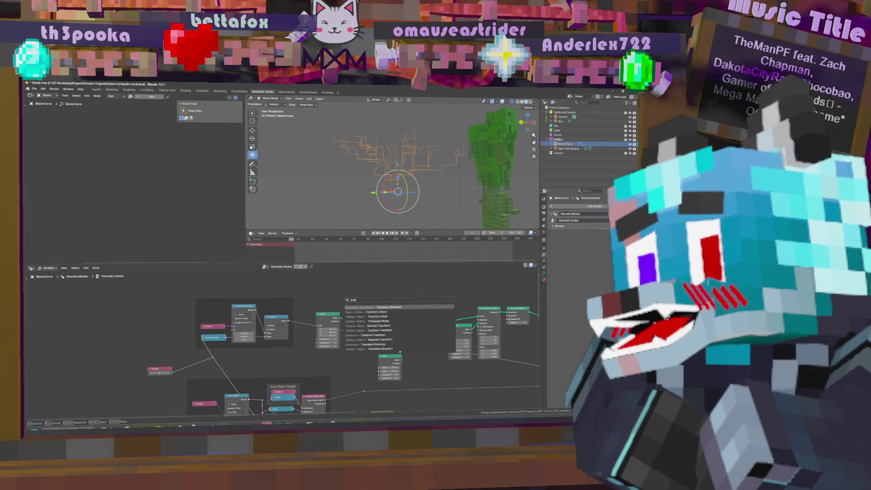
{"action": "key", "text": "Return"}
{"action": "left_click", "coordinate": [350, 297]}
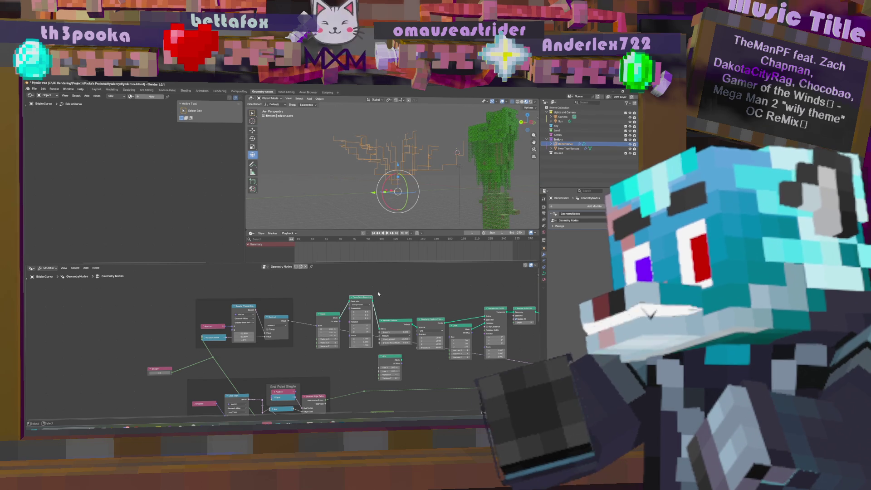
{"action": "middle_click_drag", "start_coordinate": [390, 168], "coordinate": [374, 171]}
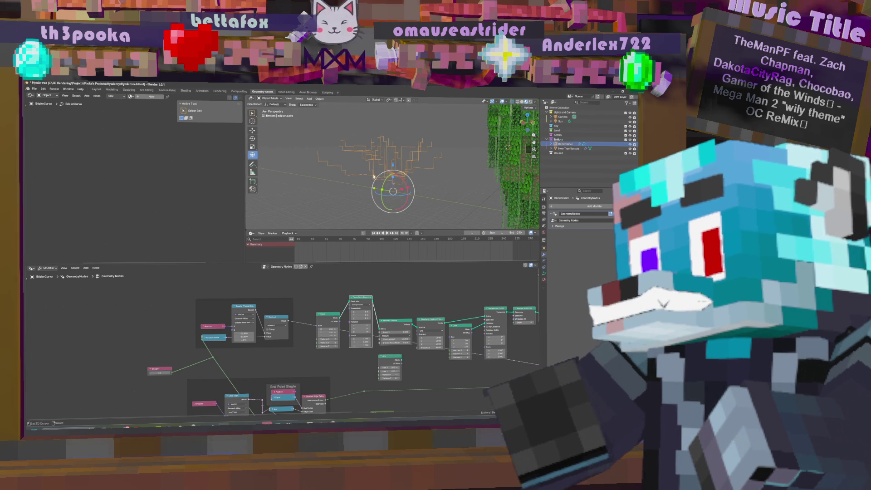
Step: Drag and then type a Transform Geometry translation value, checking the reshaped tree
{"action": "middle_click_drag", "start_coordinate": [414, 303], "coordinate": [375, 287]}
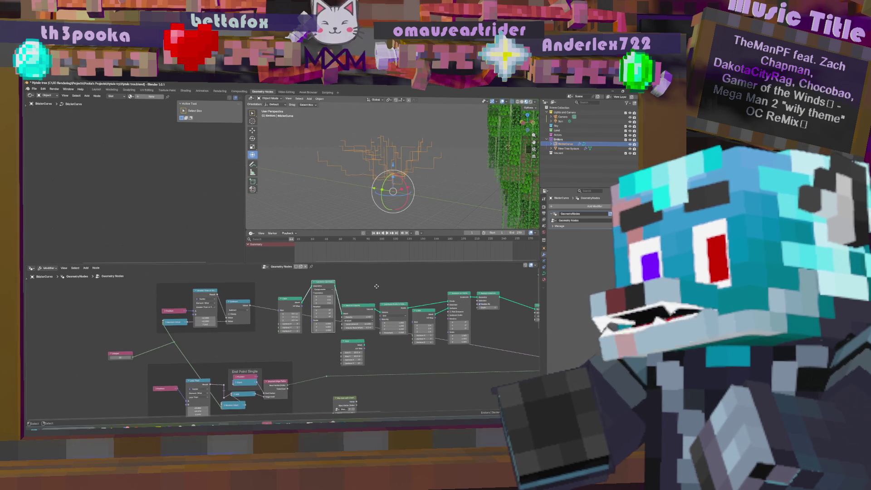
{"action": "mouse_move", "coordinate": [395, 322]}
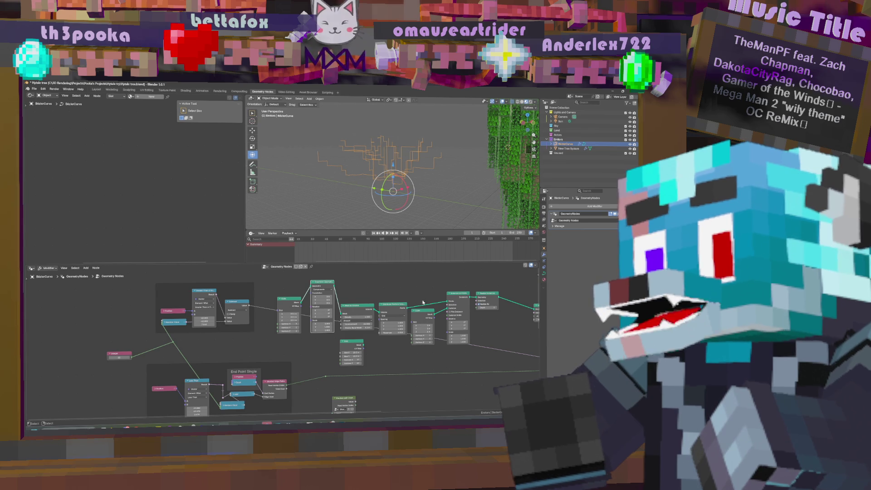
{"action": "mouse_move", "coordinate": [420, 175]}
{"action": "middle_mouse_down"}
{"action": "mouse_move", "coordinate": [427, 171]}
{"action": "mouse_move", "coordinate": [422, 180]}
{"action": "middle_mouse_up"}
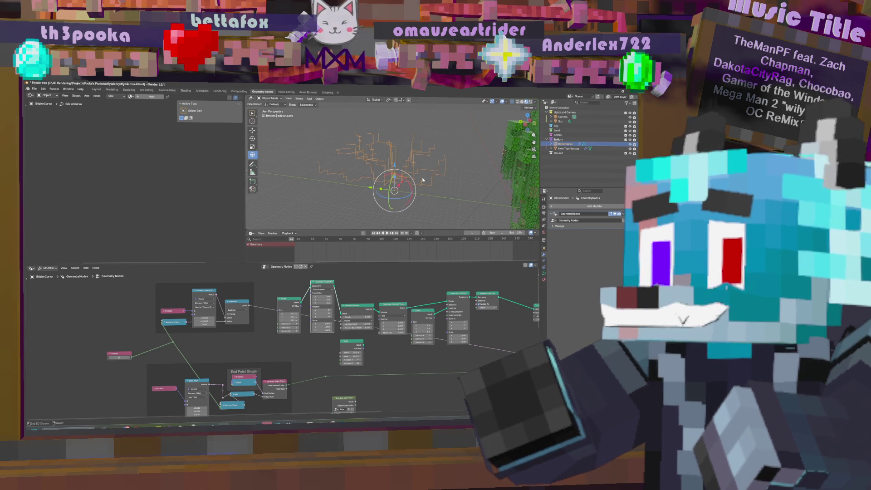
{"action": "middle_click_drag", "start_coordinate": [424, 325], "coordinate": [293, 326]}
{"action": "left_click_drag", "start_coordinate": [456, 344], "coordinate": [449, 343]}
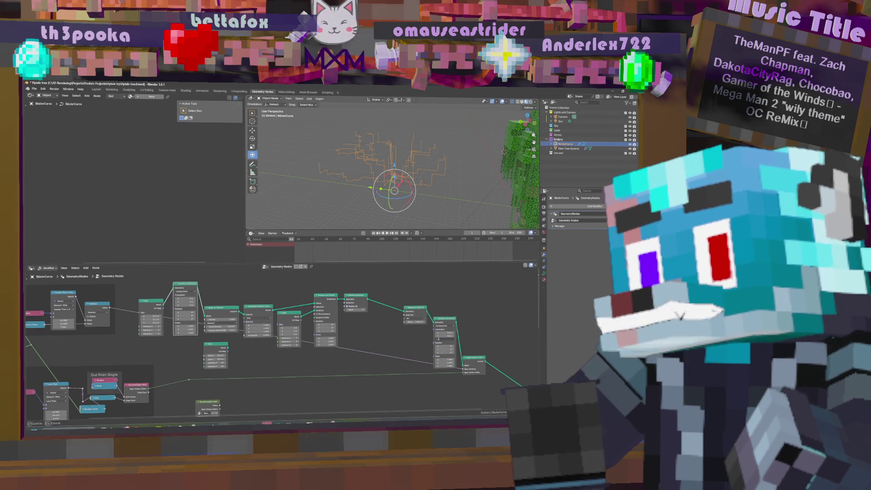
{"action": "left_click_drag", "start_coordinate": [449, 341], "coordinate": [447, 340]}
{"action": "middle_click_drag", "start_coordinate": [399, 170], "coordinate": [420, 164]}
{"action": "left_click", "coordinate": [446, 339]}
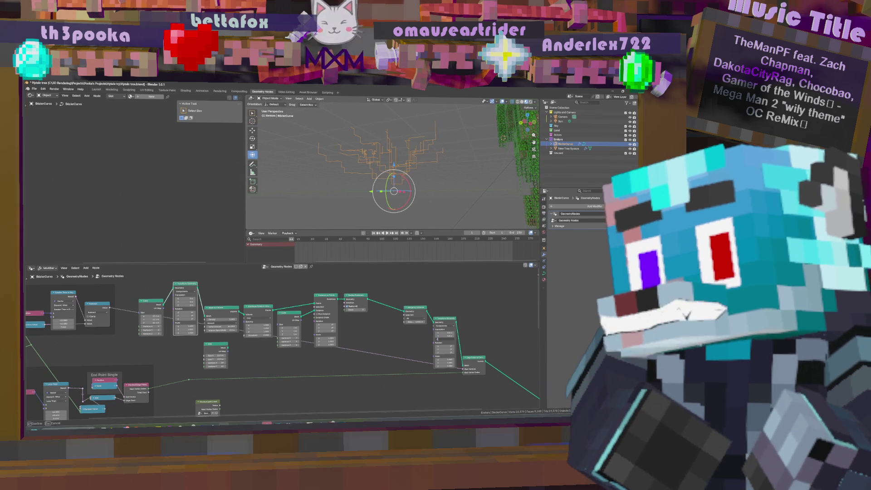
{"action": "key", "text": "Return"}
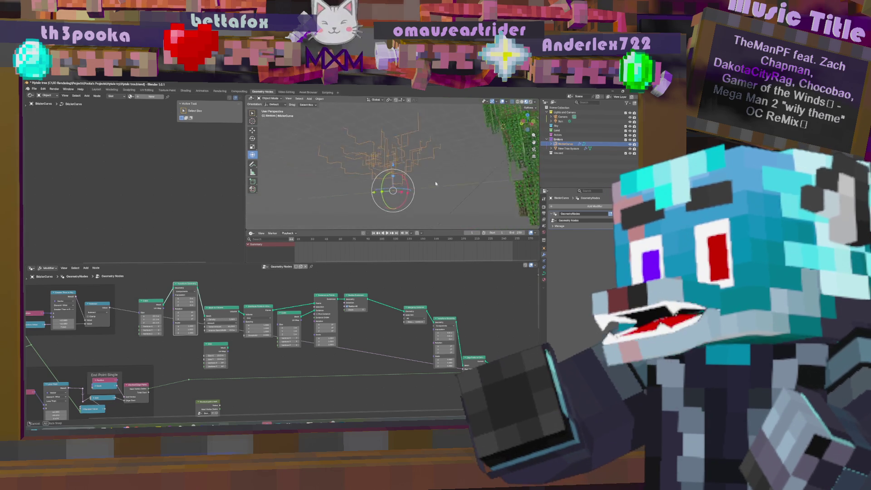
Step: Set Transform Geometry Translation X and Y to 5.7 m
{"action": "middle_click_drag", "start_coordinate": [466, 330], "coordinate": [408, 306]}
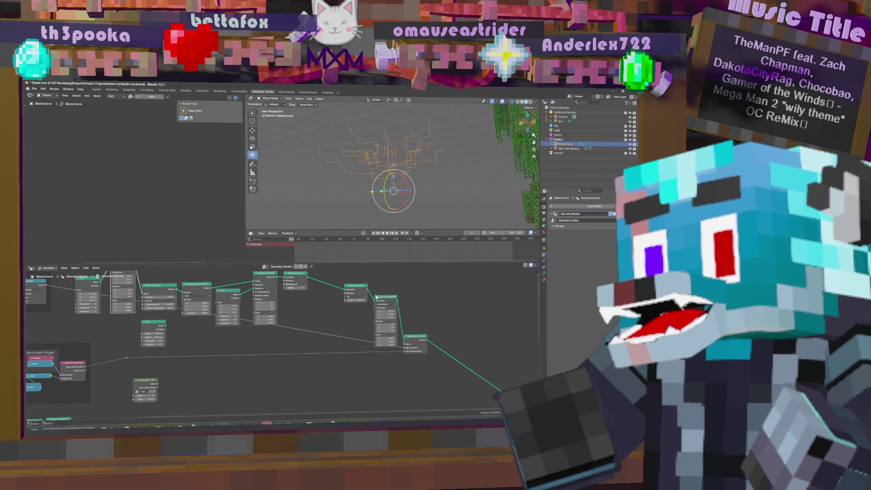
{"action": "left_click_drag", "start_coordinate": [386, 313], "coordinate": [398, 314]}
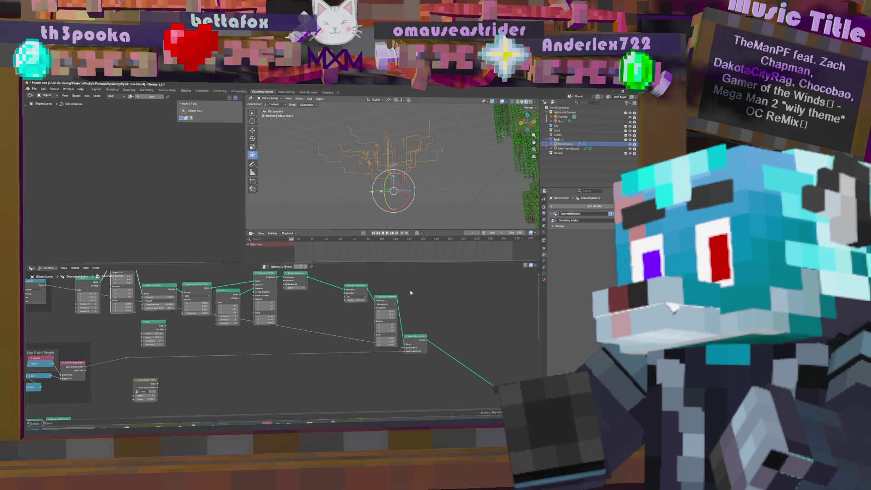
{"action": "scroll", "coordinate": [445, 335], "scroll_direction": "up", "scroll_amount": 1, "text": "shift"}
{"action": "mouse_move", "coordinate": [376, 308]}
{"action": "middle_mouse_down"}
{"action": "mouse_move", "coordinate": [409, 328]}
{"action": "mouse_move", "coordinate": [386, 323]}
{"action": "middle_mouse_up"}
{"action": "middle_click_drag", "start_coordinate": [408, 186], "coordinate": [422, 182]}
{"action": "middle_click_drag", "start_coordinate": [124, 290], "coordinate": [340, 304]}
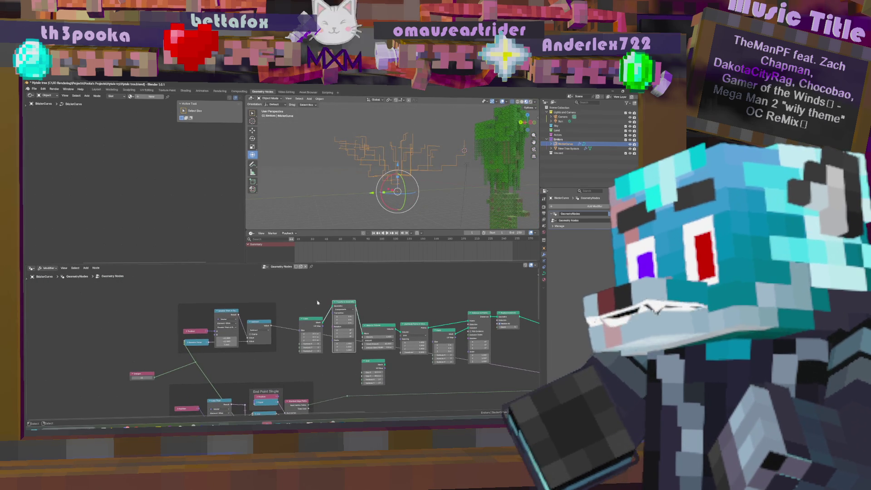
{"action": "key", "text": "shift+a"}
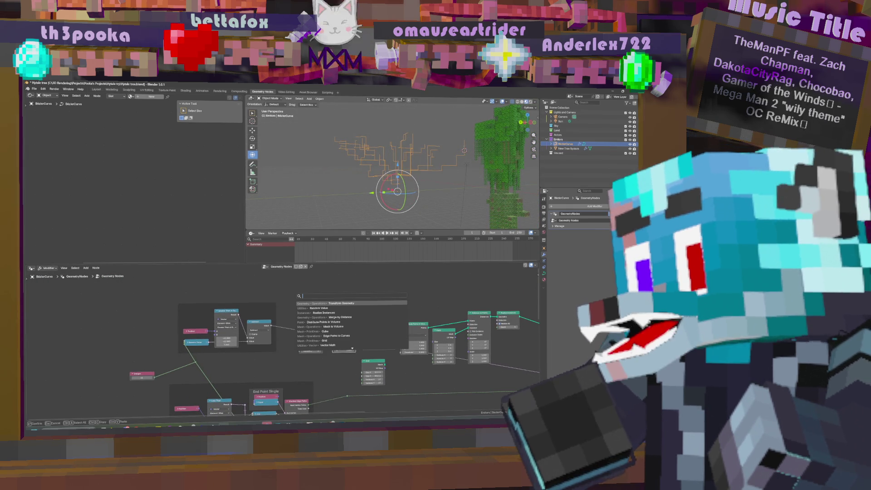
Step: Add a Vector input node to the left of the tree
{"action": "type", "text": "ve"}
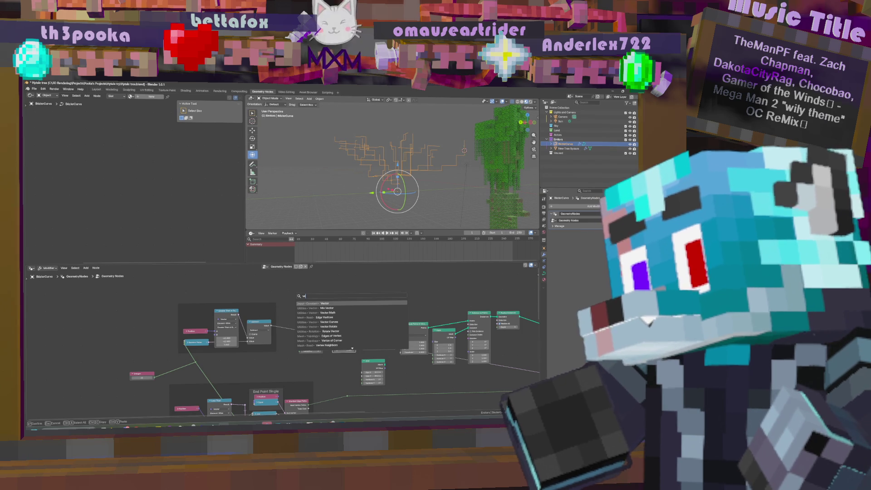
{"action": "key", "text": "Return"}
{"action": "left_click", "coordinate": [133, 295]}
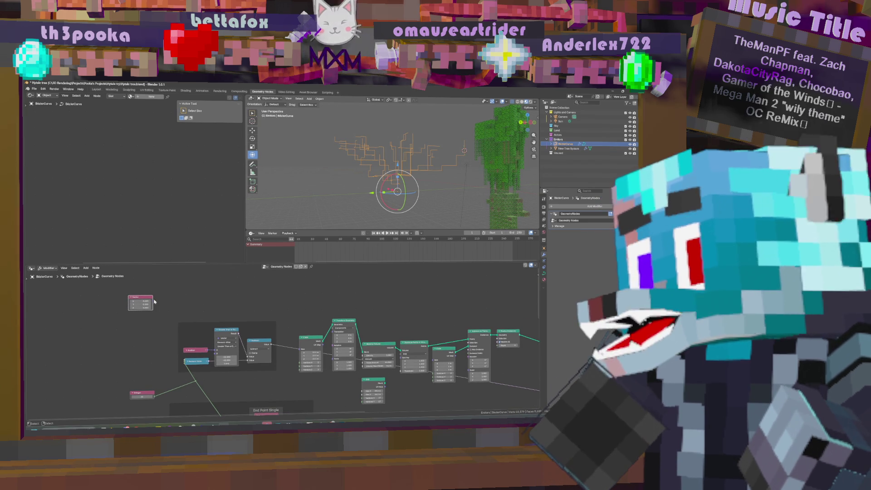
{"action": "right_click", "coordinate": [311, 356]}
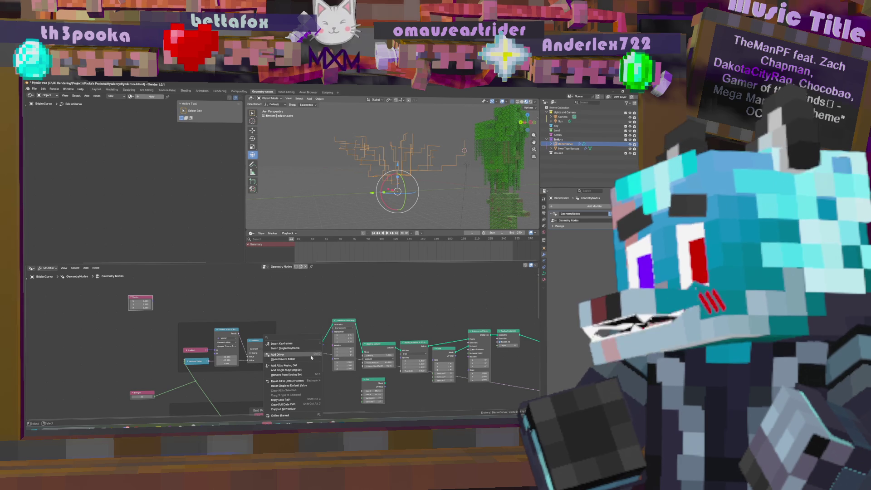
{"action": "left_click", "coordinate": [299, 404]}
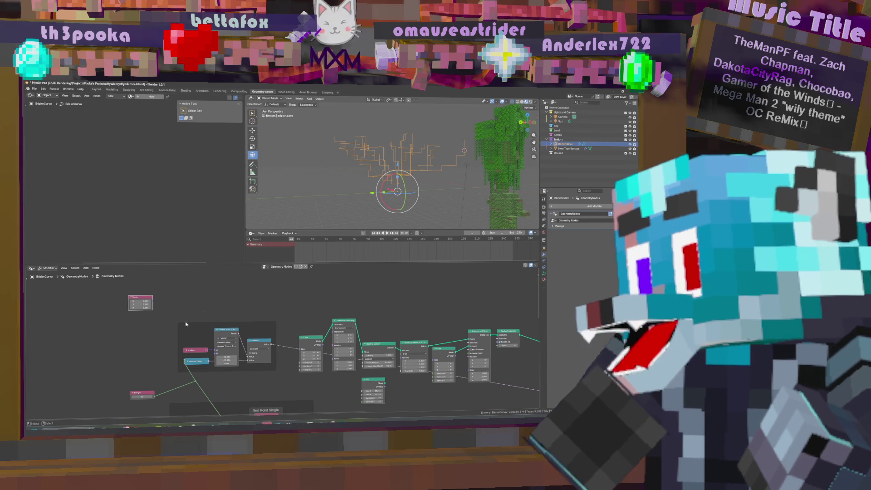
{"action": "right_click", "coordinate": [141, 304]}
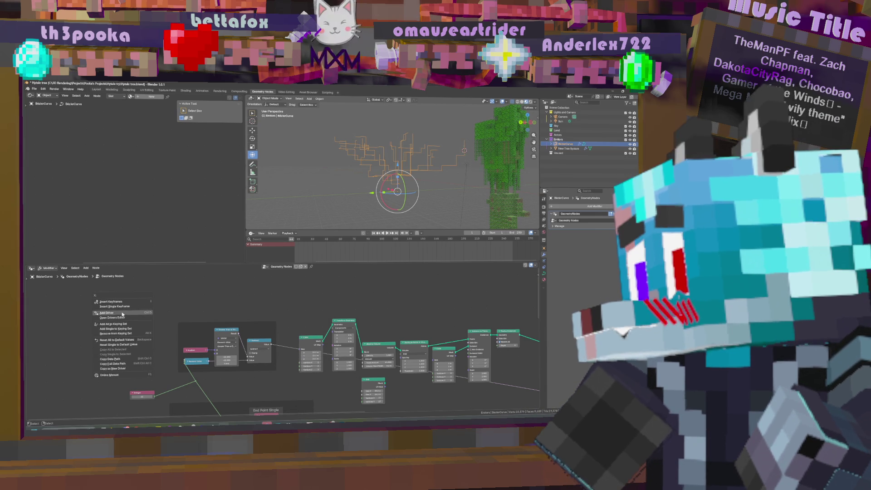
{"action": "left_click", "coordinate": [149, 301]}
Step: Set the Vector node's X to 22.193 and connect it to the Cube's Size input
{"action": "left_click", "coordinate": [149, 300]}
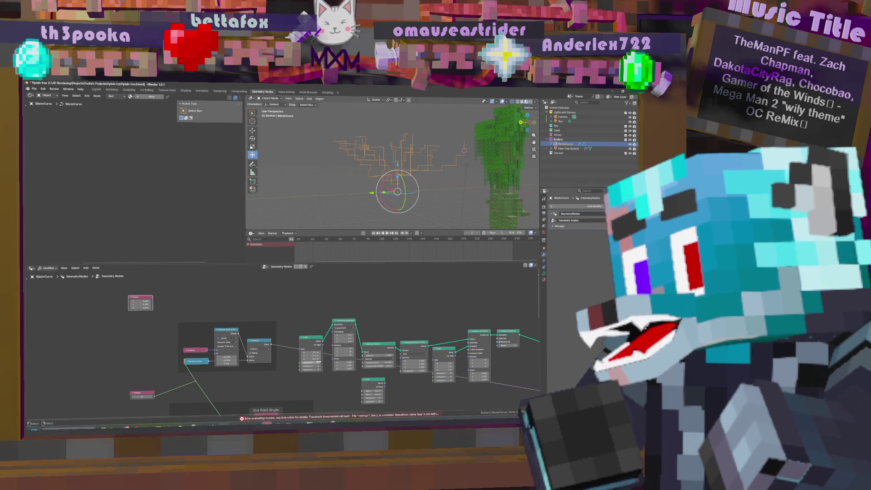
{"action": "left_click", "coordinate": [136, 301]}
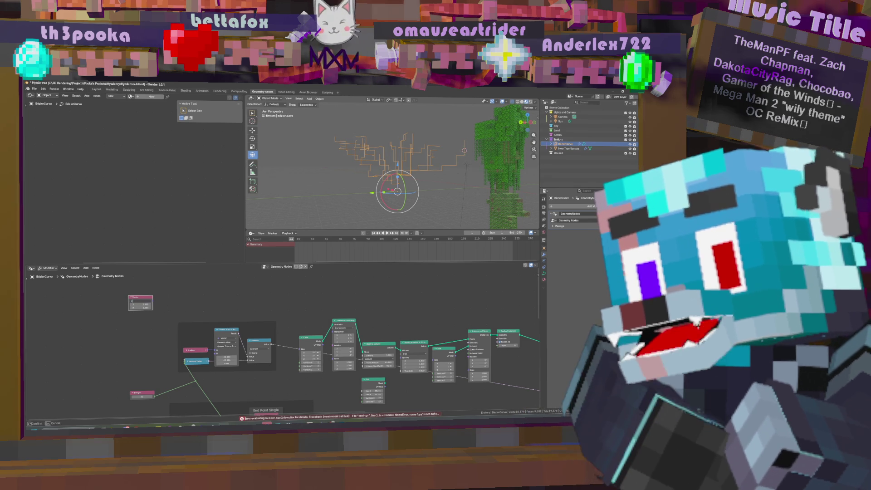
{"action": "type", "text": "22.193"}
{"action": "key", "text": "Return"}
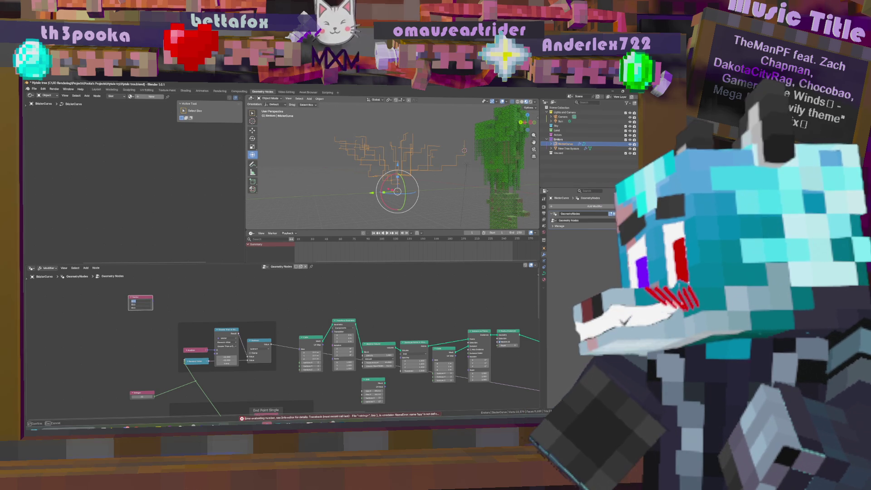
{"action": "mouse_move", "coordinate": [153, 301]}
{"action": "left_mouse_down"}
{"action": "mouse_move", "coordinate": [299, 351]}
{"action": "mouse_move", "coordinate": [309, 323]}
{"action": "mouse_move", "coordinate": [303, 294]}
{"action": "mouse_move", "coordinate": [304, 305]}
{"action": "left_mouse_up"}
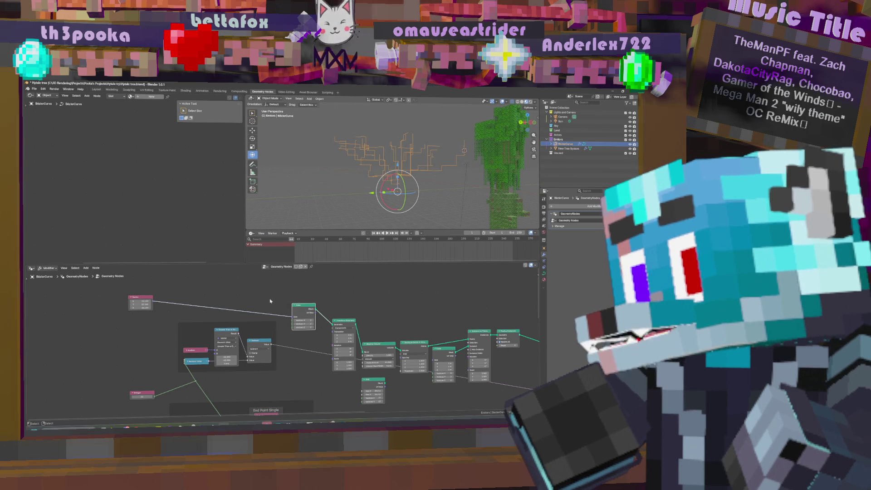
Step: Search 'combi' and place a Combine XYZ node in the graph
{"action": "key", "text": "shift+a"}
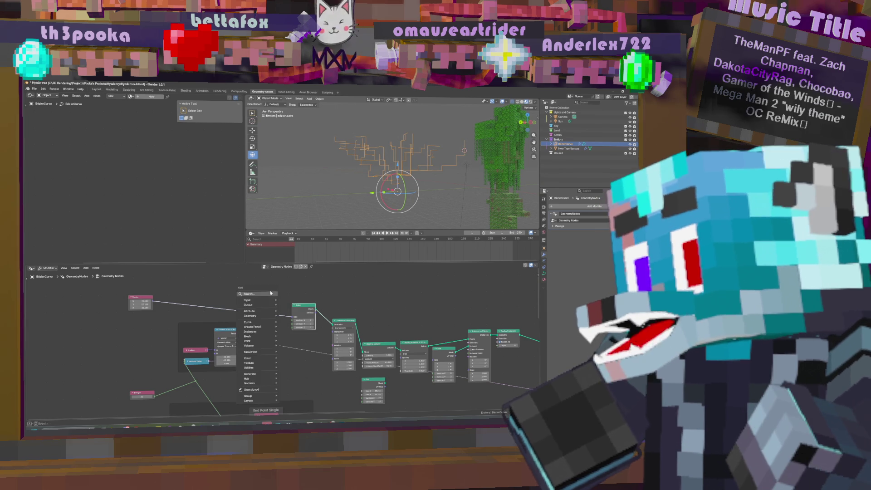
{"action": "left_click", "coordinate": [270, 295]}
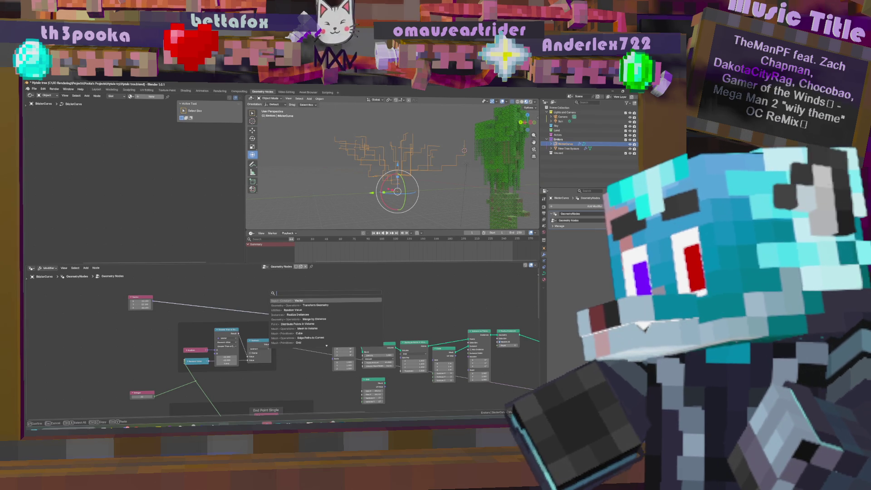
{"action": "type", "text": "combi"}
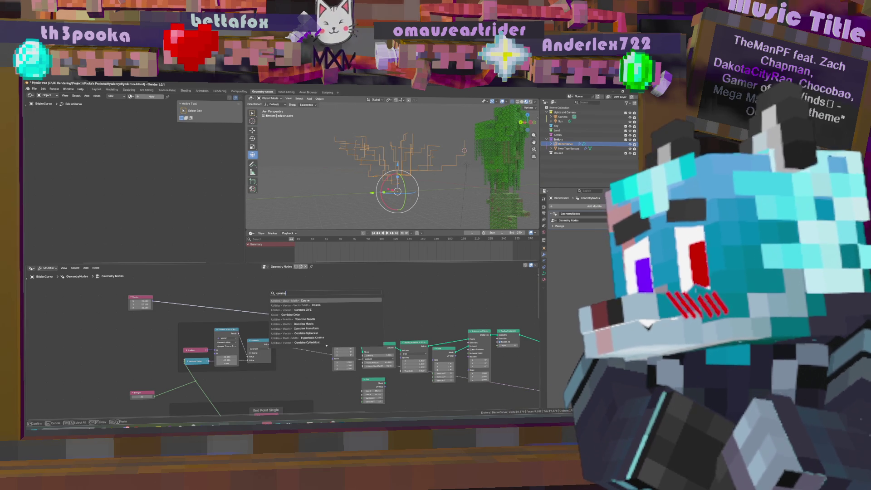
{"action": "key", "text": "Return"}
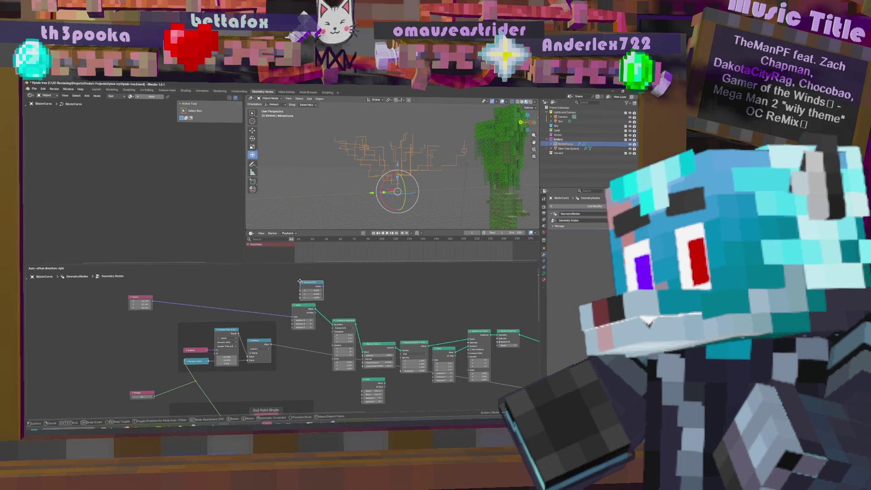
{"action": "left_click", "coordinate": [303, 287]}
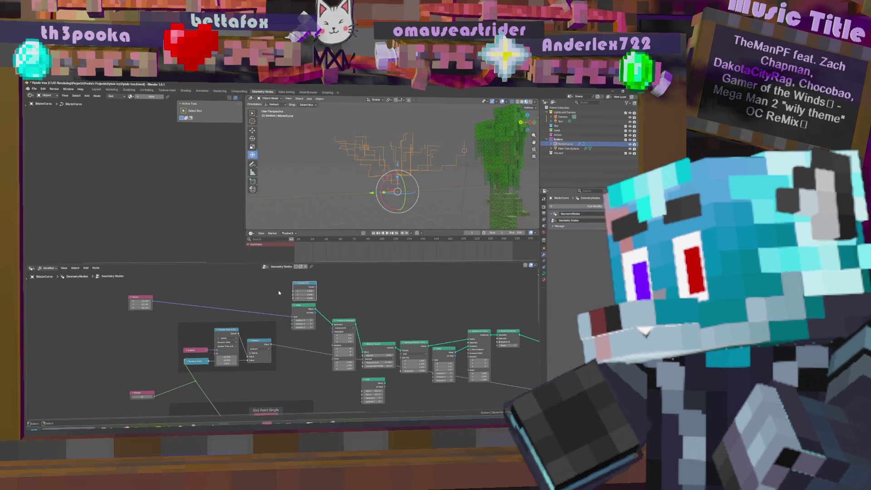
Step: Add a Vector Math node set to Multiply with a value of 0.5
{"action": "key", "text": "shift+a"}
{"action": "type", "text": "math"}
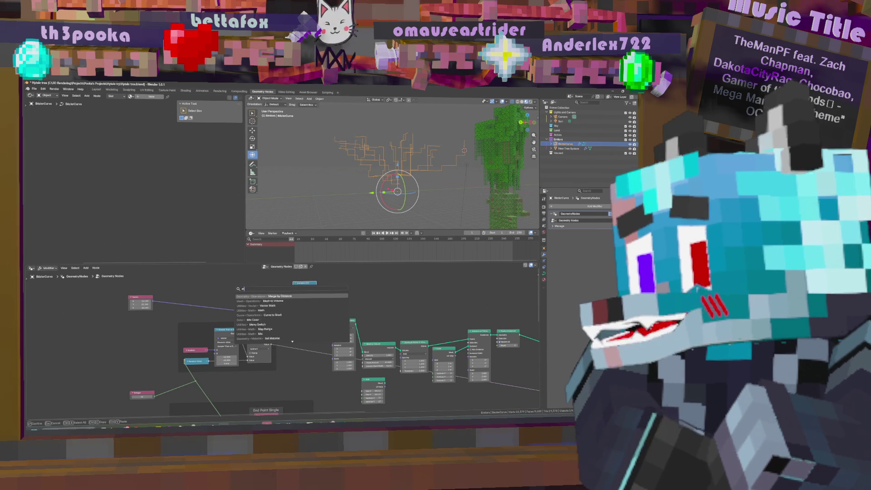
{"action": "left_click", "coordinate": [266, 301]}
{"action": "left_click", "coordinate": [266, 296]}
{"action": "left_click", "coordinate": [257, 290]}
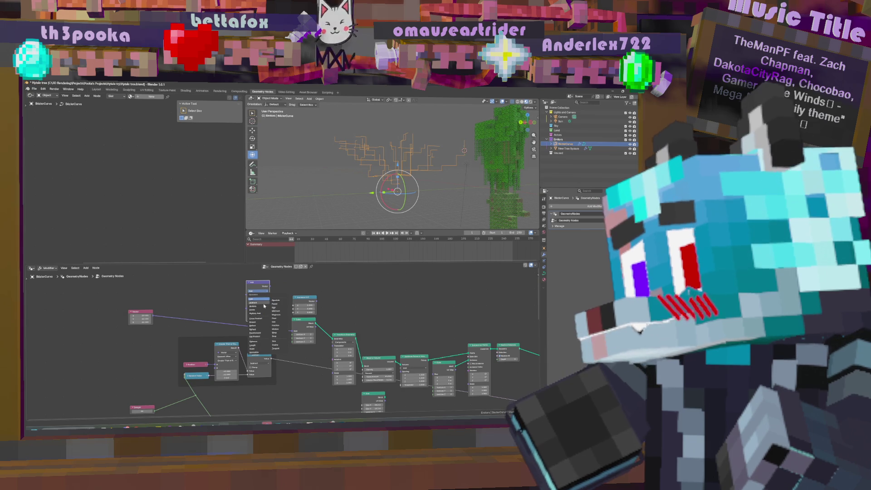
{"action": "left_click", "coordinate": [258, 299]}
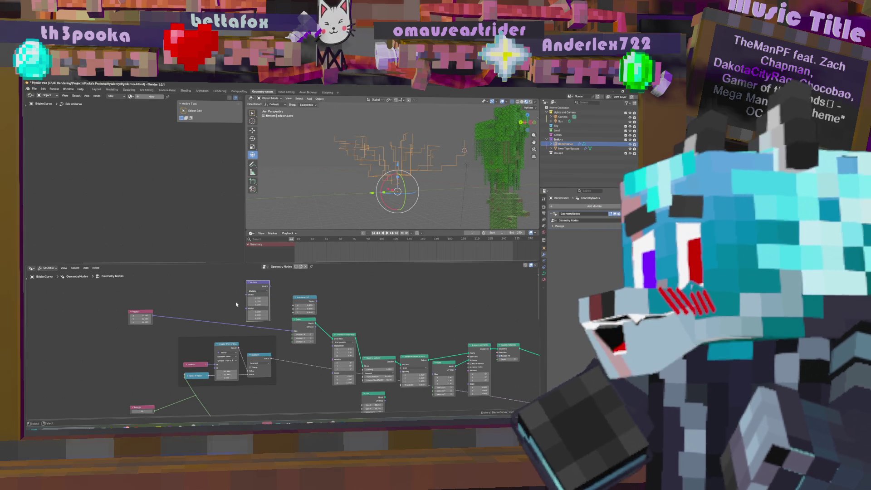
{"action": "left_click", "coordinate": [262, 319]}
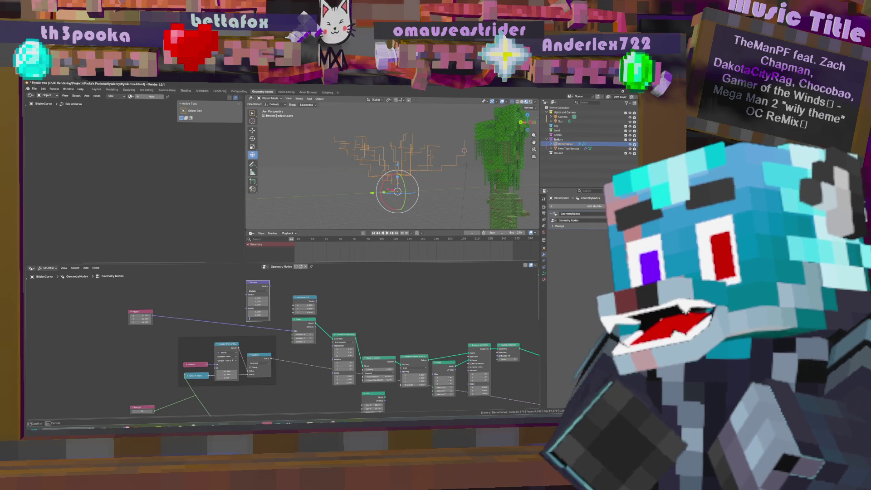
{"action": "type", "text": "0.5"}
{"action": "key", "text": "Return"}
Step: Connect the Vector node to the Multiply node's input
{"action": "mouse_move", "coordinate": [155, 316]}
{"action": "left_mouse_down"}
{"action": "mouse_move", "coordinate": [287, 294]}
{"action": "mouse_move", "coordinate": [281, 288]}
{"action": "mouse_move", "coordinate": [334, 346]}
{"action": "left_mouse_up"}
{"action": "middle_click_drag", "start_coordinate": [419, 200], "coordinate": [416, 140]}
{"action": "scroll", "coordinate": [387, 350], "scroll_direction": "down", "scroll_amount": 2}
{"action": "middle_click_drag", "start_coordinate": [387, 349], "coordinate": [237, 329]}
Step: Wire nodes to the Group Output to preview, restoring the tree curves, and tweak the Value node
{"action": "left_click_drag", "start_coordinate": [190, 317], "coordinate": [390, 373]}
{"action": "scroll", "coordinate": [424, 355], "scroll_direction": "down", "scroll_amount": 2}
{"action": "middle_click_drag", "start_coordinate": [404, 352], "coordinate": [323, 345]}
{"action": "left_click_drag", "start_coordinate": [161, 297], "coordinate": [395, 381]}
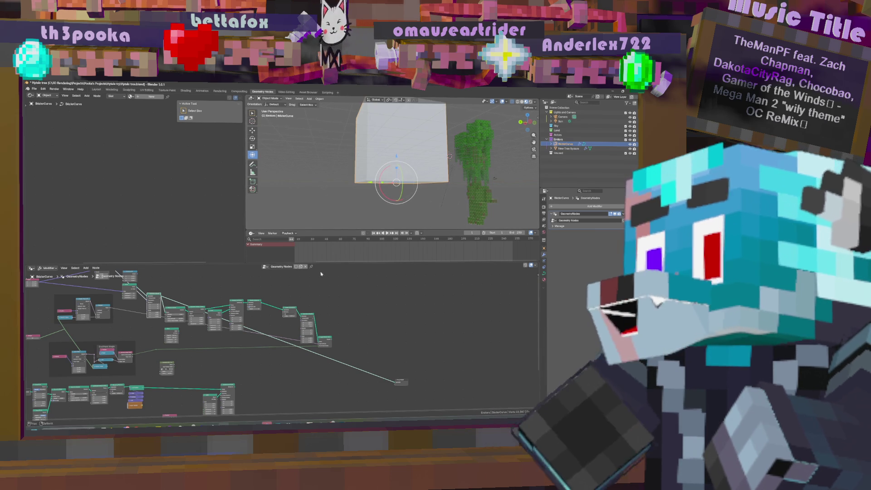
{"action": "scroll", "coordinate": [273, 354], "scroll_direction": "down", "scroll_amount": 2}
{"action": "scroll", "coordinate": [173, 354], "scroll_direction": "up", "scroll_amount": 3}
{"action": "left_click_drag", "start_coordinate": [158, 353], "coordinate": [160, 354]}
Step: Pan to the end of the node tree and select the Transform Geometry node
{"action": "middle_click_drag", "start_coordinate": [439, 345], "coordinate": [313, 295]}
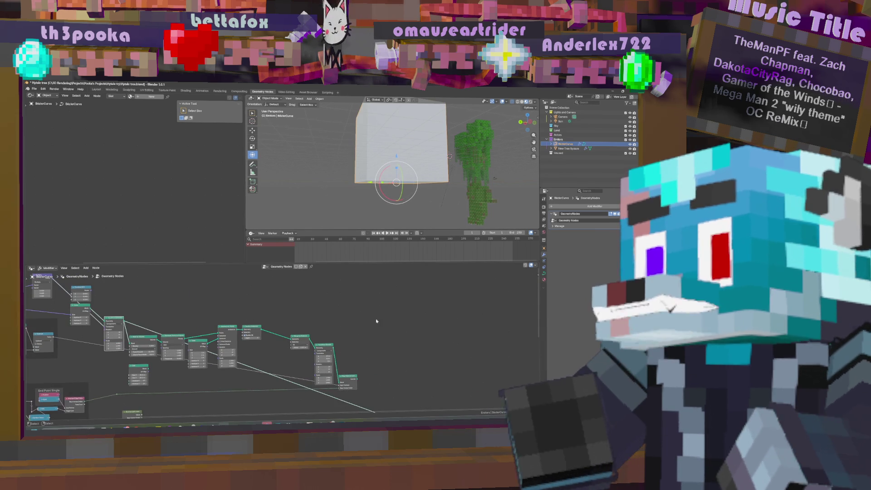
{"action": "middle_click_drag", "start_coordinate": [416, 307], "coordinate": [340, 255]}
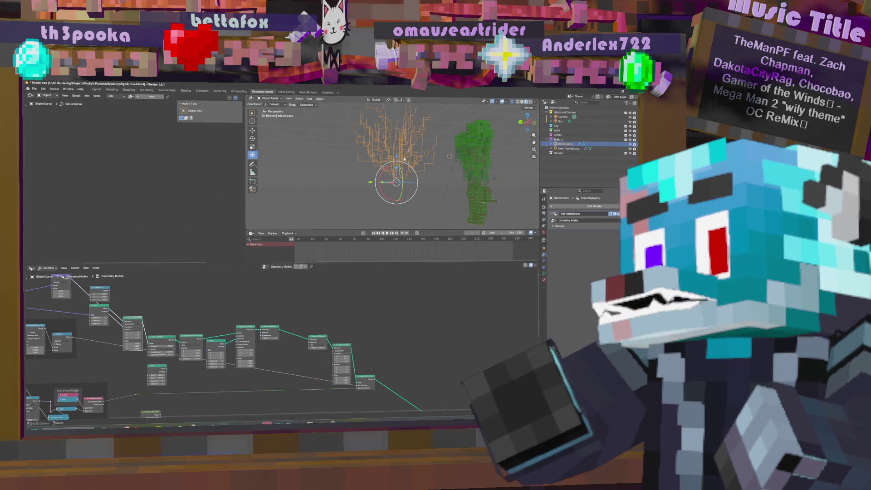
{"action": "middle_click_drag", "start_coordinate": [337, 346], "coordinate": [206, 295]}
{"action": "left_click", "coordinate": [205, 296]}
Step: Duplicate the Transform Geometry node onto the link to Group Output
{"action": "key", "text": "shift+d"}
{"action": "left_click", "coordinate": [264, 320]}
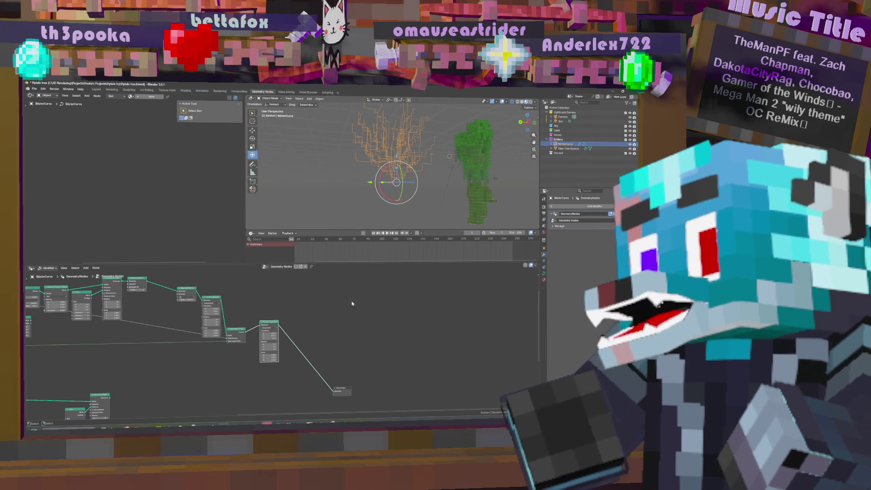
{"action": "left_click", "coordinate": [264, 333]}
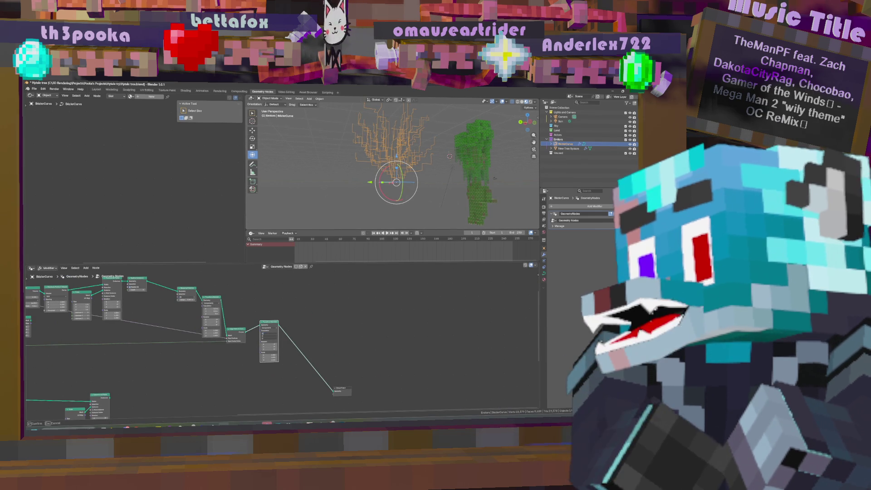
{"action": "key", "text": "Return"}
Step: Set the copied Transform Geometry node's Rotation Y to 180° to flip the curves
{"action": "scroll", "coordinate": [294, 368], "scroll_direction": "up", "scroll_amount": 3}
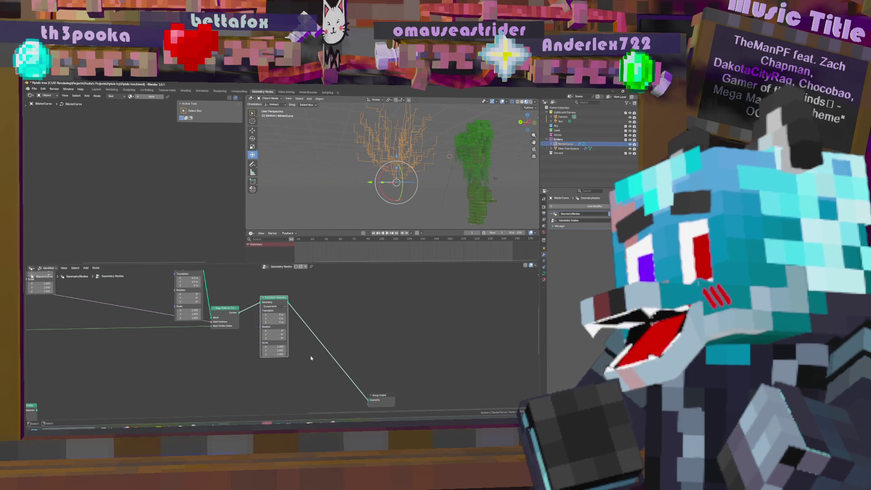
{"action": "left_click", "coordinate": [277, 335]}
{"action": "key", "text": "Return"}
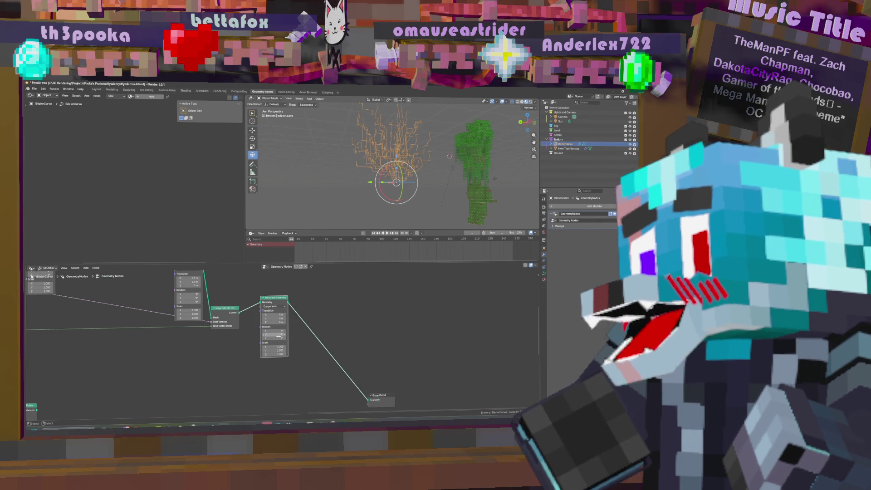
{"action": "left_click", "coordinate": [277, 335]}
{"action": "type", "text": "0"}
{"action": "key", "text": "Return"}
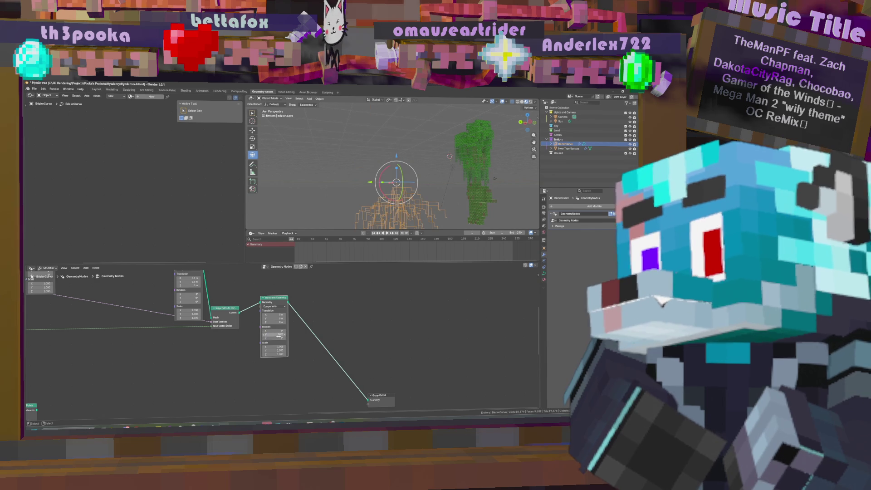
{"action": "scroll", "coordinate": [395, 172], "scroll_direction": "down", "scroll_amount": 2}
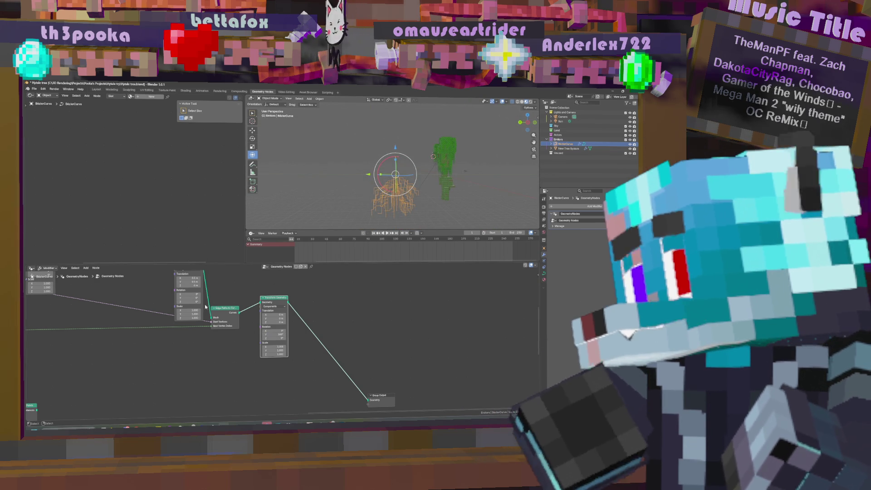
{"action": "middle_click_drag", "start_coordinate": [209, 327], "coordinate": [196, 360]}
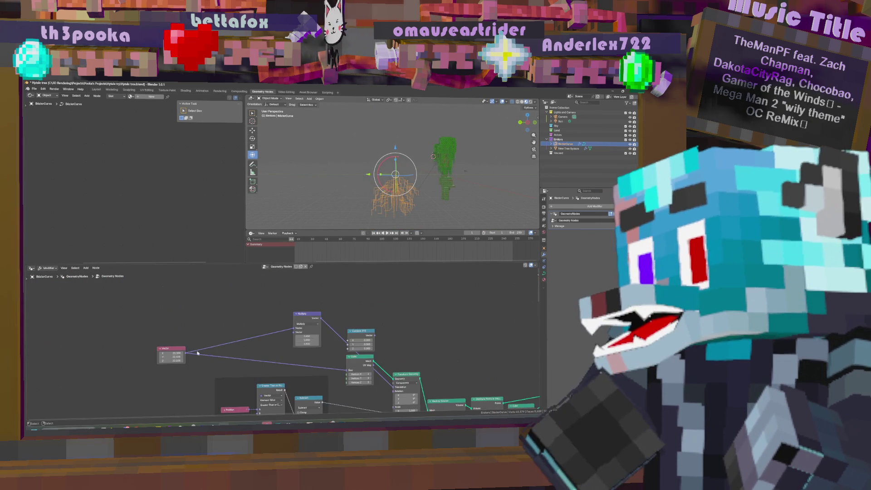
Step: Drag the Vector node's X, Y and Z values to resize the tree, then fit the node tree in view
{"action": "scroll", "coordinate": [197, 360], "scroll_direction": "up", "scroll_amount": 3}
{"action": "mouse_move", "coordinate": [199, 349]}
{"action": "left_mouse_down"}
{"action": "mouse_move", "coordinate": [161, 350]}
{"action": "mouse_move", "coordinate": [218, 350]}
{"action": "mouse_move", "coordinate": [207, 350]}
{"action": "left_mouse_up"}
{"action": "left_click_drag", "start_coordinate": [200, 355], "coordinate": [214, 356]}
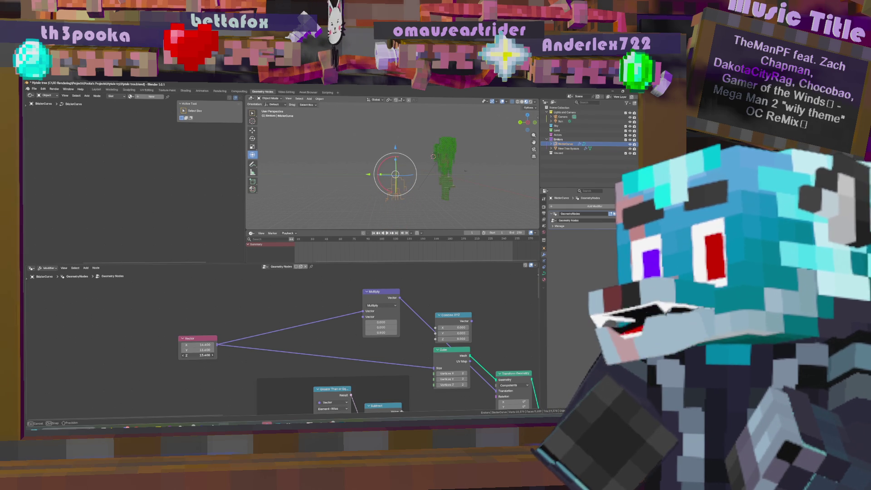
{"action": "middle_click_drag", "start_coordinate": [409, 183], "coordinate": [424, 197]}
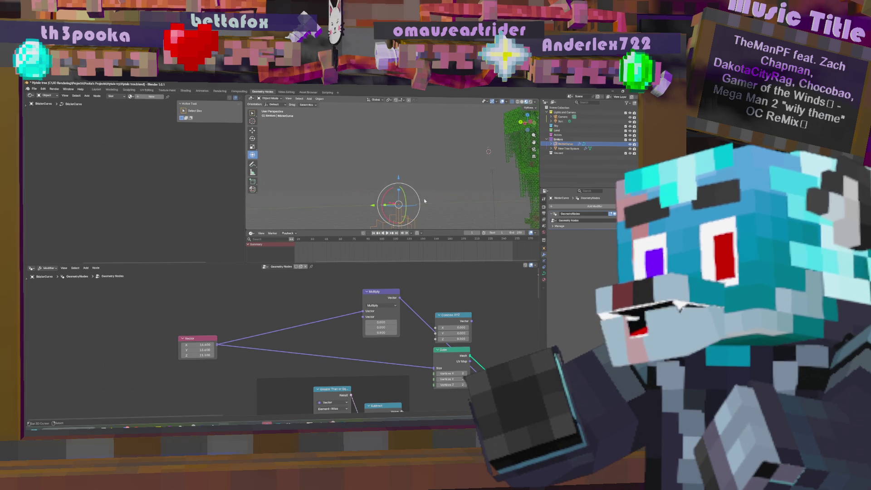
{"action": "key", "text": "Home"}
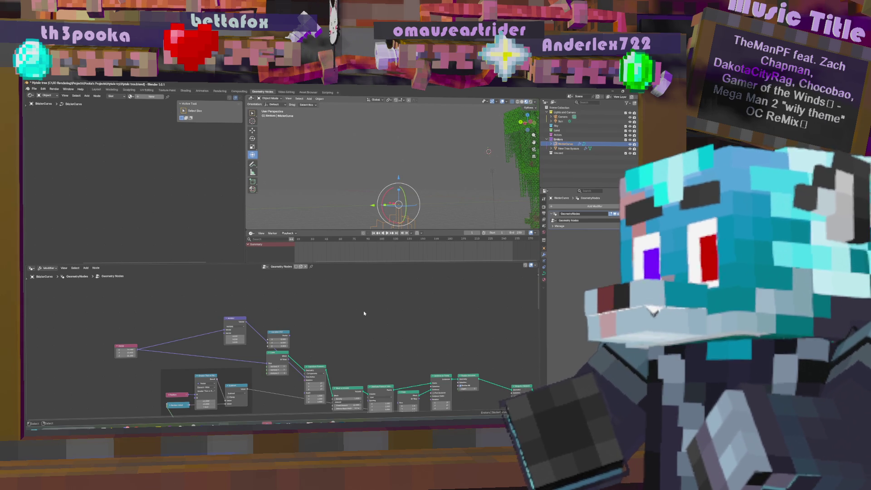
Step: Add a reroute point on the Vector node's two links, undoing an accidental cut first
{"action": "middle_click_drag", "start_coordinate": [209, 351], "coordinate": [216, 319]}
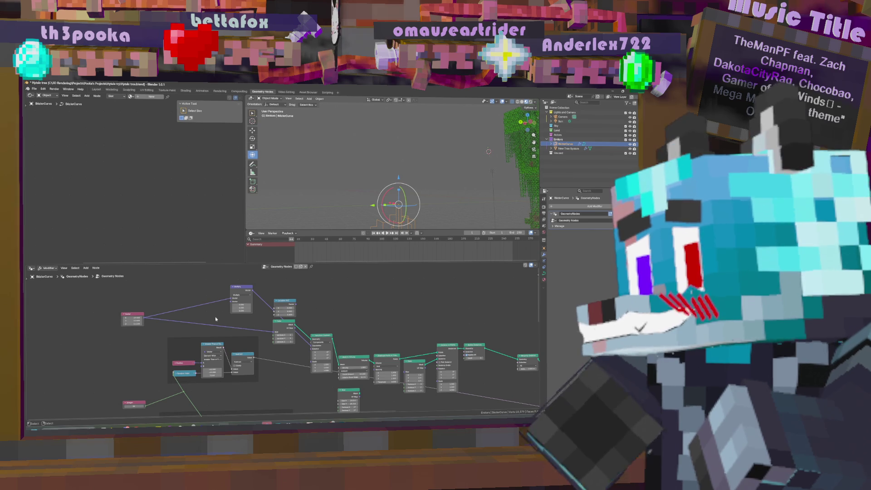
{"action": "mouse_move", "coordinate": [174, 303]}
{"action": "right_mouse_down", "text": "ctrl"}
{"action": "mouse_move", "coordinate": [183, 322]}
{"action": "mouse_move", "coordinate": [164, 344]}
{"action": "right_mouse_up", "text": "ctrl"}
{"action": "key", "text": "ctrl+z"}
{"action": "left_click_drag", "start_coordinate": [175, 310], "coordinate": [224, 316]}
{"action": "middle_click_drag", "start_coordinate": [388, 207], "coordinate": [431, 226]}
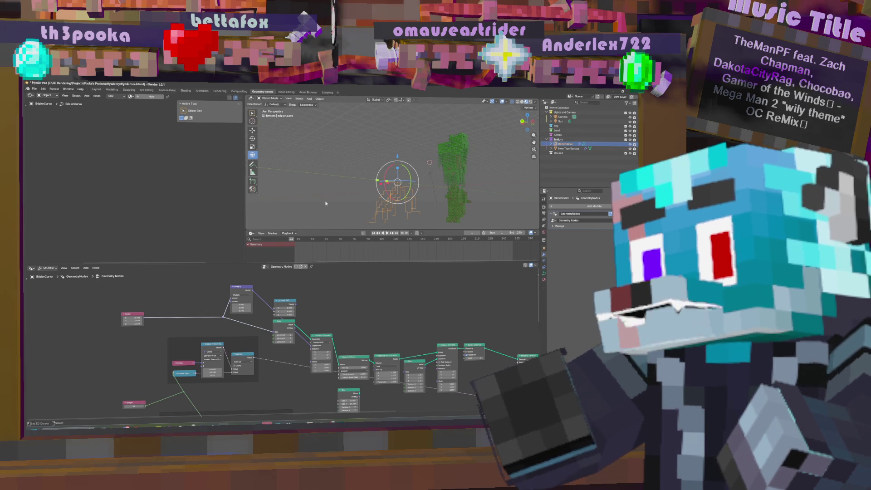
{"action": "middle_click_drag", "start_coordinate": [427, 207], "coordinate": [433, 220]}
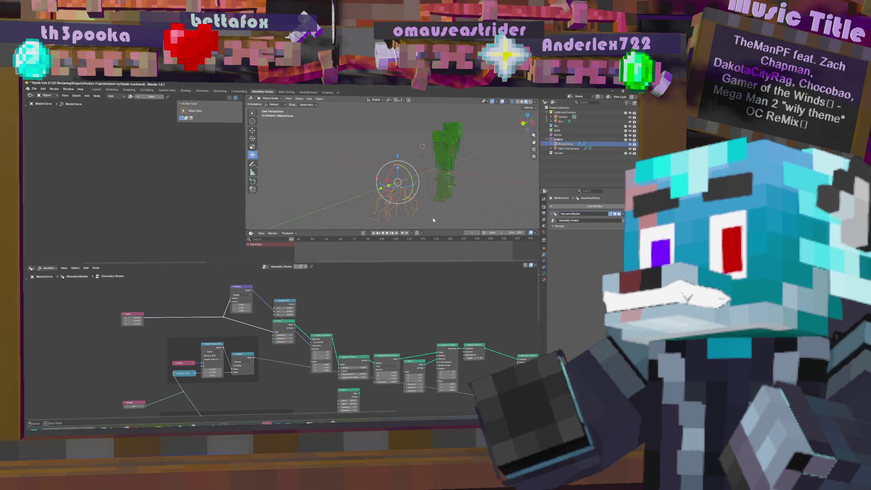
{"action": "middle_click_drag", "start_coordinate": [131, 420], "coordinate": [187, 335]}
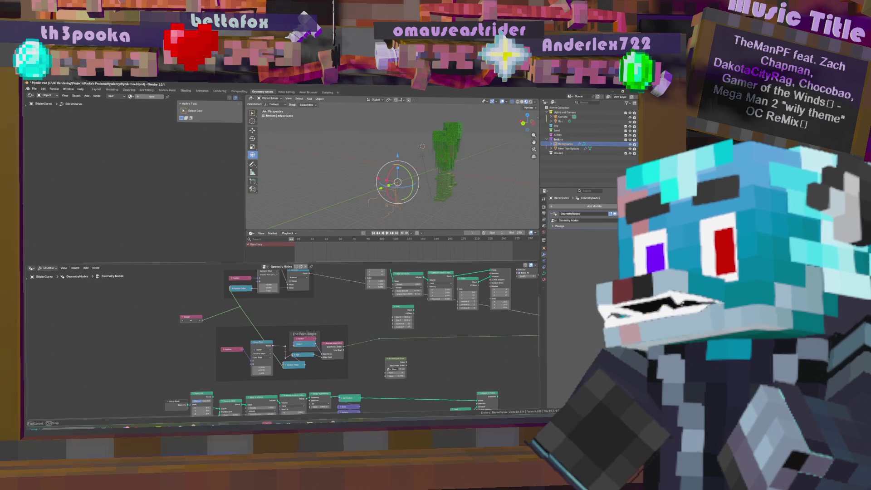
{"action": "middle_click_drag", "start_coordinate": [442, 181], "coordinate": [417, 183]}
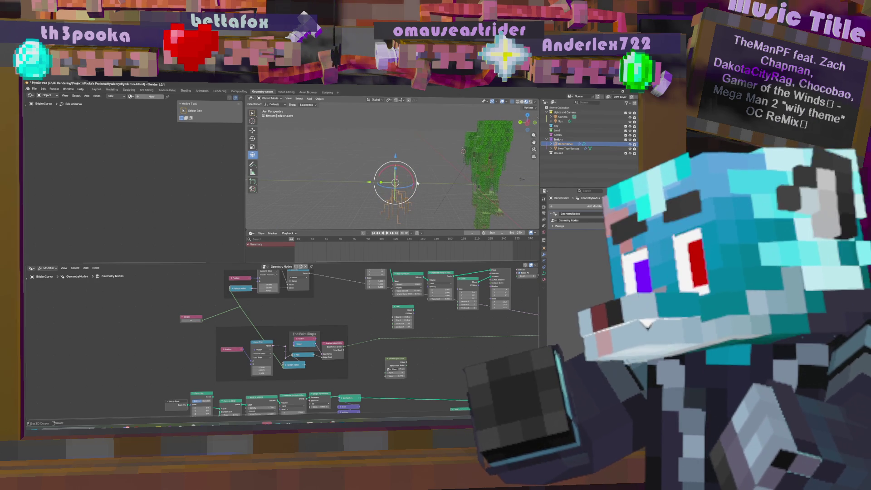
{"action": "middle_click_drag", "start_coordinate": [521, 292], "coordinate": [368, 306]}
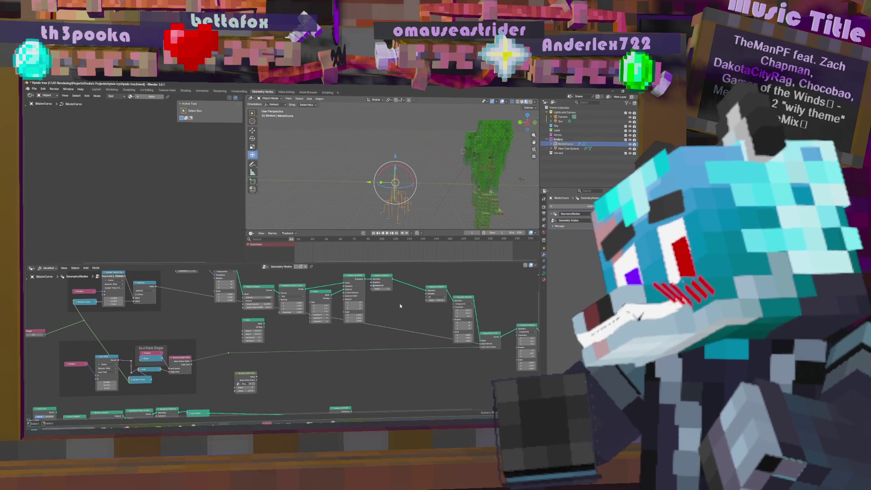
Step: Delete the small stray node and reposition the Greater Than node
{"action": "middle_click_drag", "start_coordinate": [367, 361], "coordinate": [376, 375]}
{"action": "scroll", "coordinate": [376, 375], "scroll_direction": "down", "scroll_amount": 3}
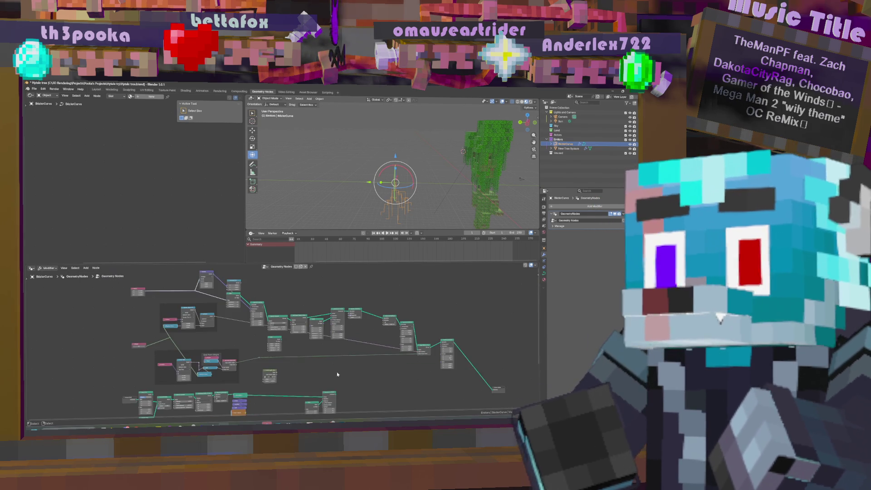
{"action": "scroll", "coordinate": [349, 361], "scroll_direction": "up", "scroll_amount": 2}
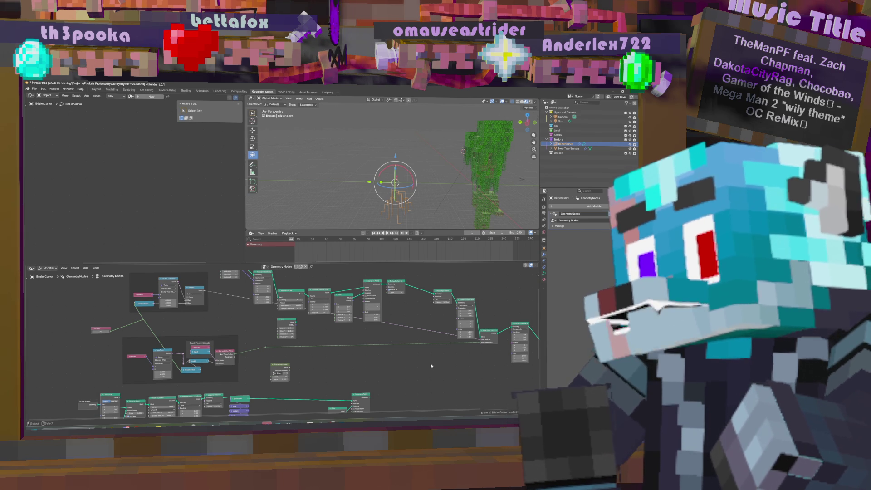
{"action": "middle_click_drag", "start_coordinate": [414, 367], "coordinate": [408, 393]}
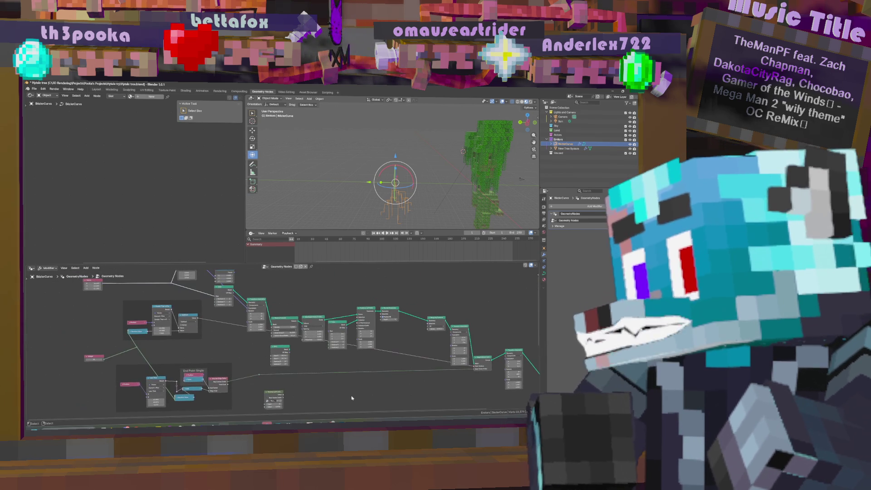
{"action": "scroll", "coordinate": [355, 377], "scroll_direction": "up", "scroll_amount": 3}
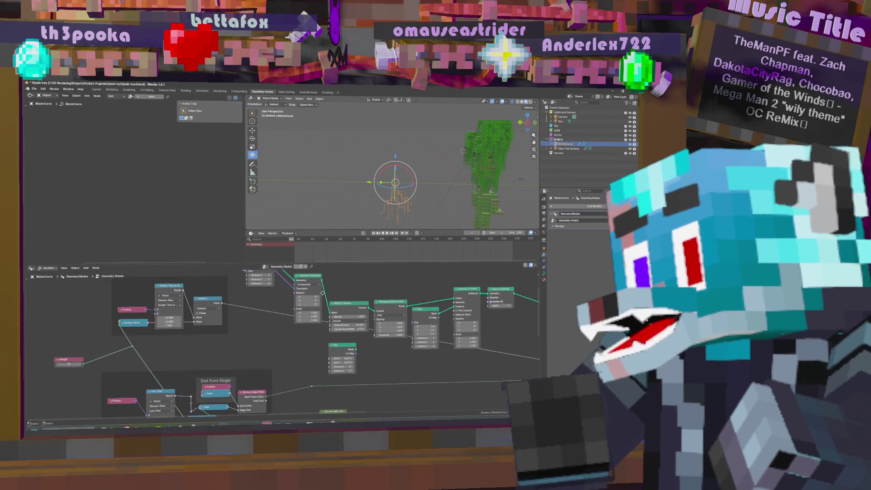
{"action": "scroll", "coordinate": [348, 321], "scroll_direction": "down", "scroll_amount": 6}
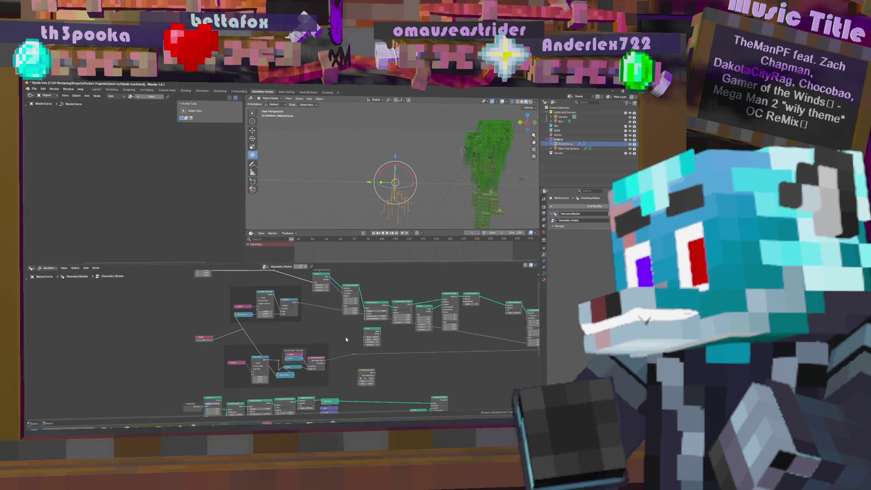
{"action": "key", "text": "Escape"}
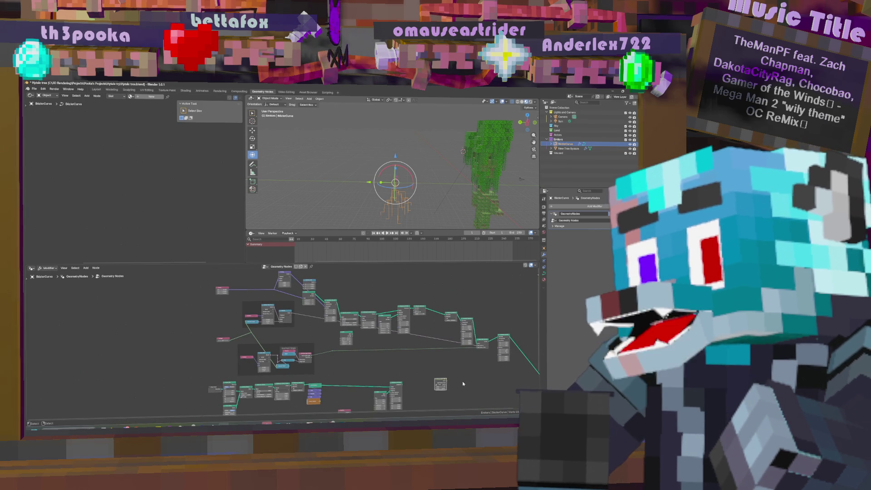
{"action": "scroll", "coordinate": [263, 346], "scroll_direction": "up", "scroll_amount": 4}
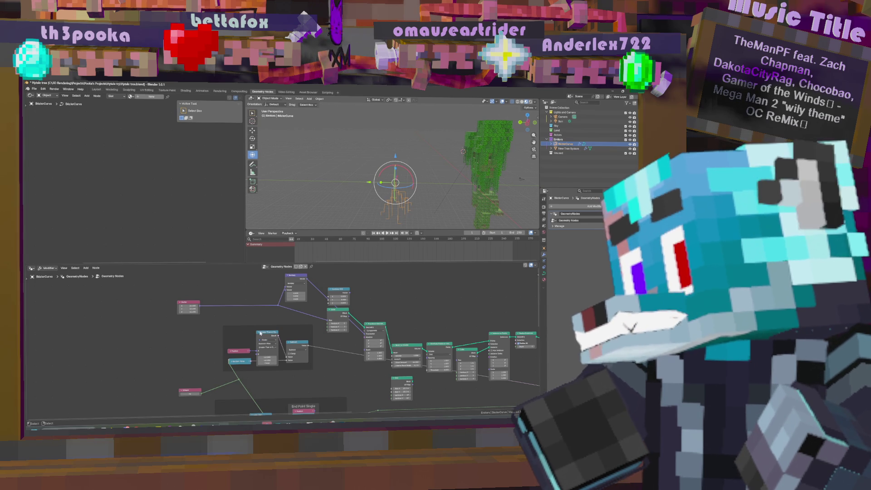
{"action": "left_click_drag", "start_coordinate": [260, 332], "coordinate": [261, 333]}
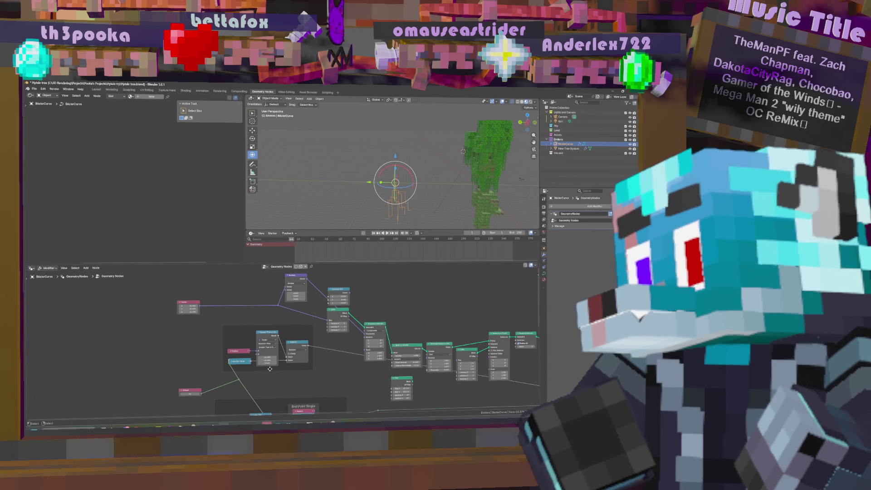
{"action": "key", "text": "Escape"}
Step: Group the selected tree-generator nodes into NodeGroup.001 and return to the top-level tree
{"action": "middle_click_drag", "start_coordinate": [331, 334], "coordinate": [346, 306]}
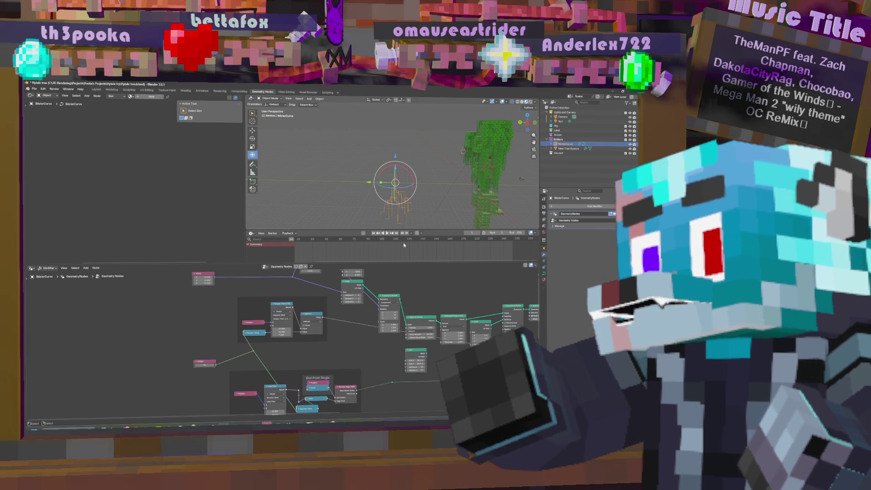
{"action": "mouse_move", "coordinate": [323, 352]}
{"action": "middle_mouse_down"}
{"action": "mouse_move", "coordinate": [287, 325]}
{"action": "mouse_move", "coordinate": [330, 309]}
{"action": "middle_mouse_up"}
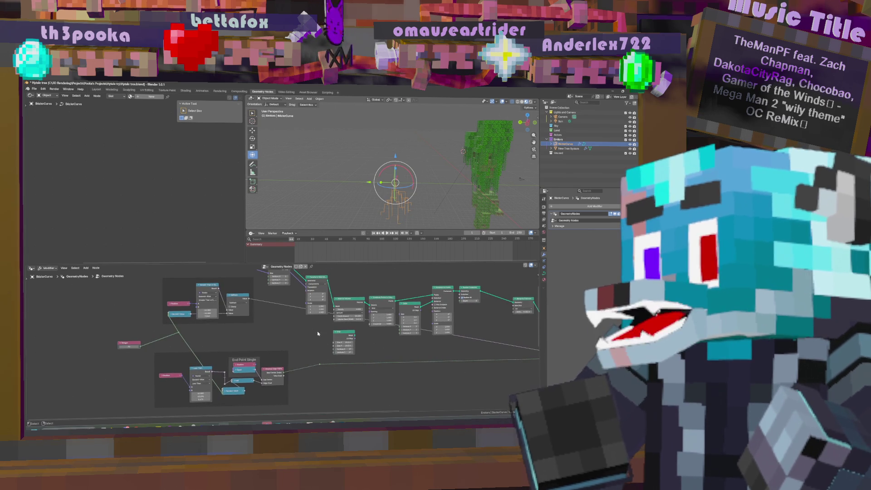
{"action": "middle_click_drag", "start_coordinate": [455, 317], "coordinate": [420, 380]}
{"action": "scroll", "coordinate": [171, 293], "scroll_direction": "down", "scroll_amount": 2}
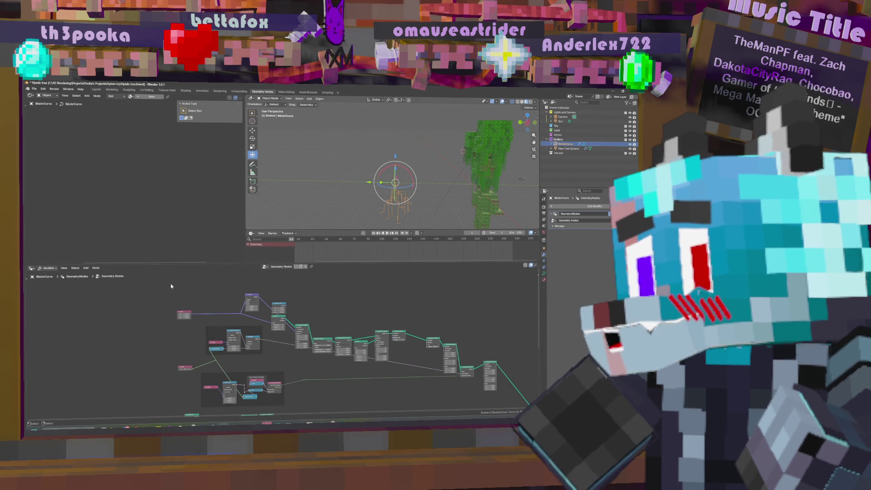
{"action": "mouse_move", "coordinate": [174, 281]}
{"action": "left_mouse_down"}
{"action": "mouse_move", "coordinate": [496, 368]}
{"action": "mouse_move", "coordinate": [483, 377]}
{"action": "mouse_move", "coordinate": [503, 369]}
{"action": "left_mouse_up"}
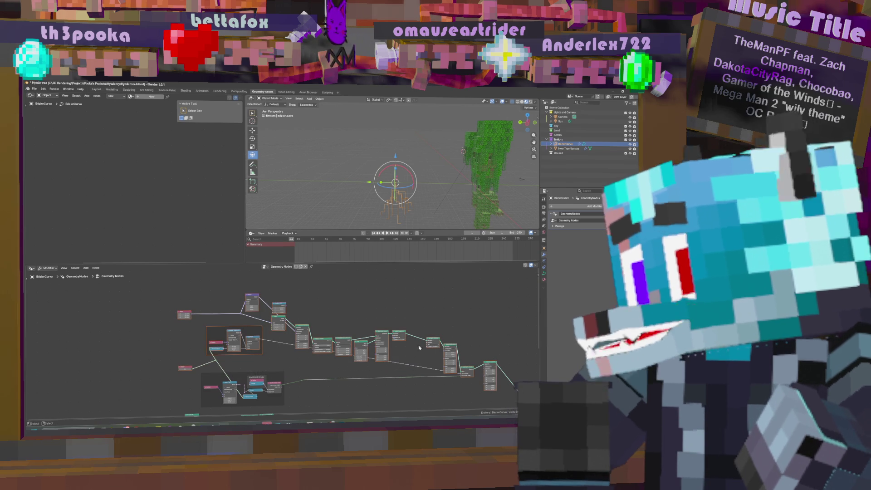
{"action": "key", "text": "ctrl+g"}
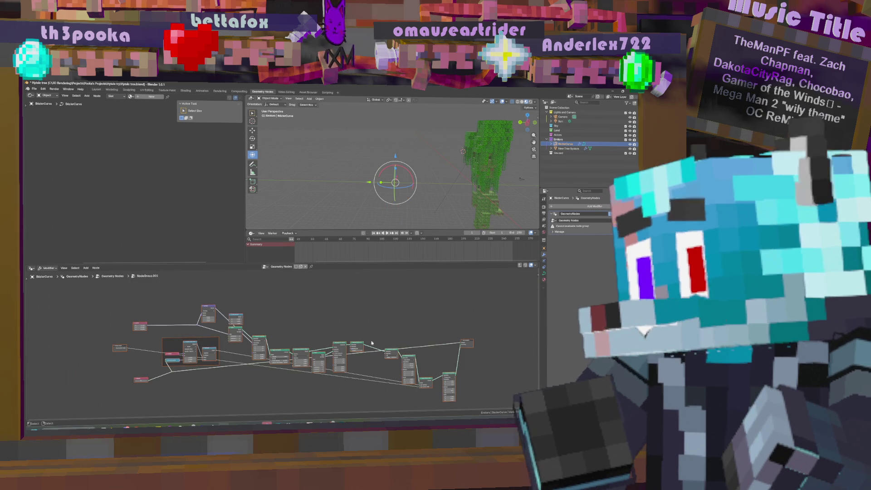
{"action": "key", "text": "Tab"}
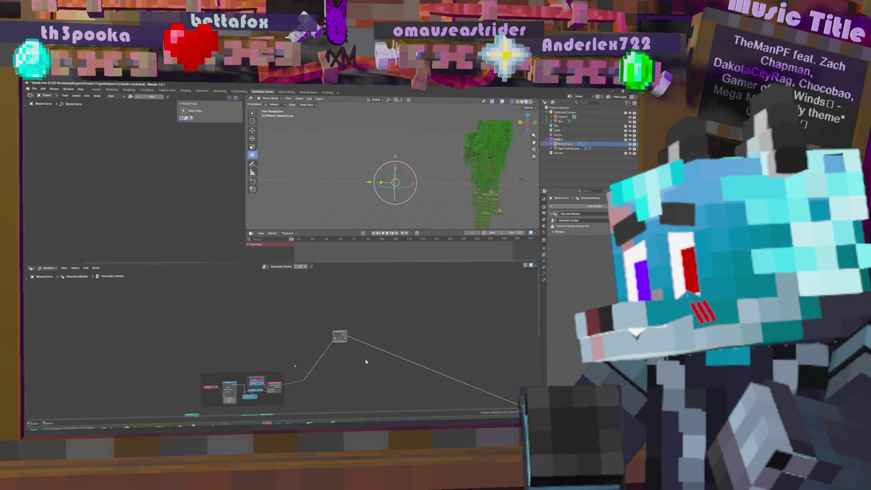
Step: Move the collapsed NodeGroup.001 node down-left and inspect the nodes inside it
{"action": "mouse_move", "coordinate": [369, 334]}
{"action": "left_mouse_down"}
{"action": "mouse_move", "coordinate": [332, 327]}
{"action": "mouse_move", "coordinate": [327, 351]}
{"action": "mouse_move", "coordinate": [317, 351]}
{"action": "left_mouse_up"}
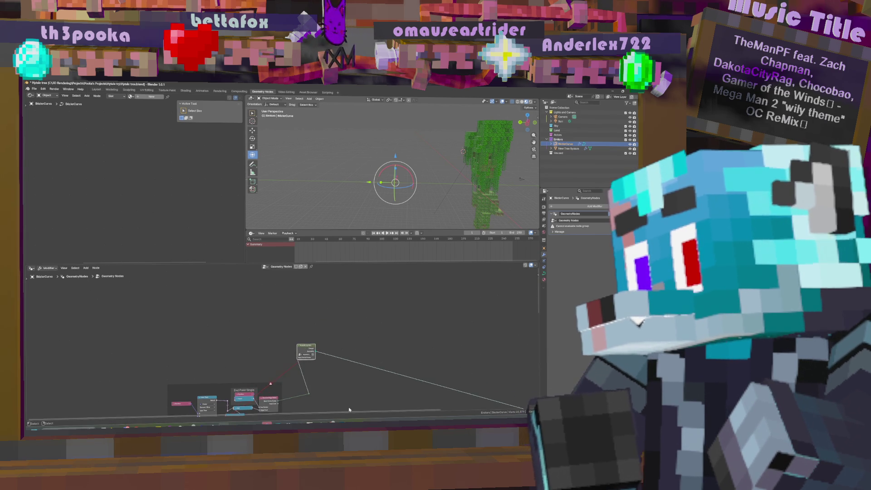
{"action": "scroll", "coordinate": [366, 309], "scroll_direction": "up", "scroll_amount": 2}
{"action": "scroll", "coordinate": [367, 309], "scroll_direction": "down", "scroll_amount": 2}
{"action": "scroll", "coordinate": [304, 333], "scroll_direction": "up", "scroll_amount": 2}
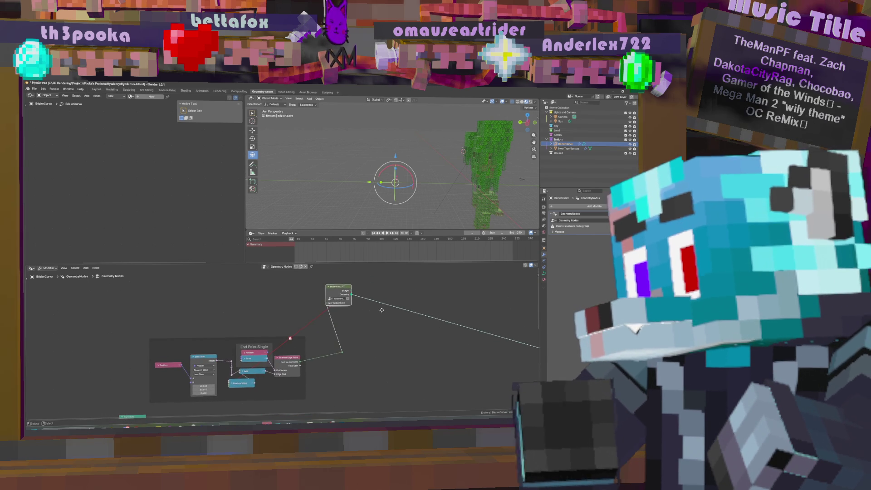
{"action": "key", "text": "Tab"}
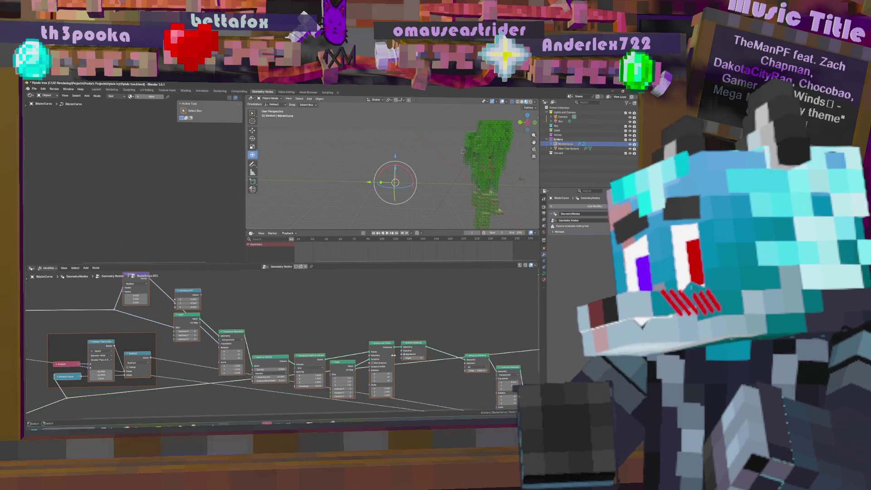
{"action": "scroll", "coordinate": [393, 353], "scroll_direction": "down", "scroll_amount": 5}
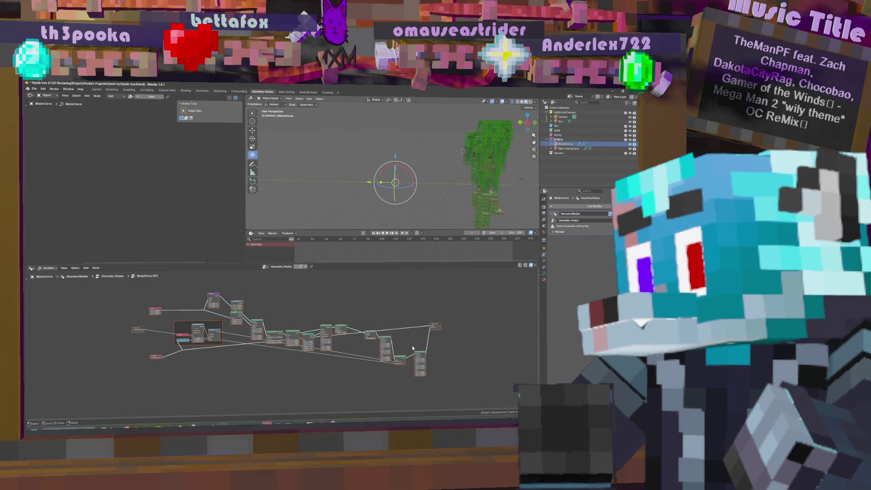
{"action": "mouse_move", "coordinate": [386, 303]}
{"action": "middle_mouse_down"}
{"action": "mouse_move", "coordinate": [454, 332]}
{"action": "mouse_move", "coordinate": [352, 329]}
{"action": "middle_mouse_up"}
{"action": "key", "text": "Tab"}
Step: Delete the leftover top-level nodes and move the small remaining node lower right
{"action": "middle_click_drag", "start_coordinate": [423, 347], "coordinate": [416, 371]}
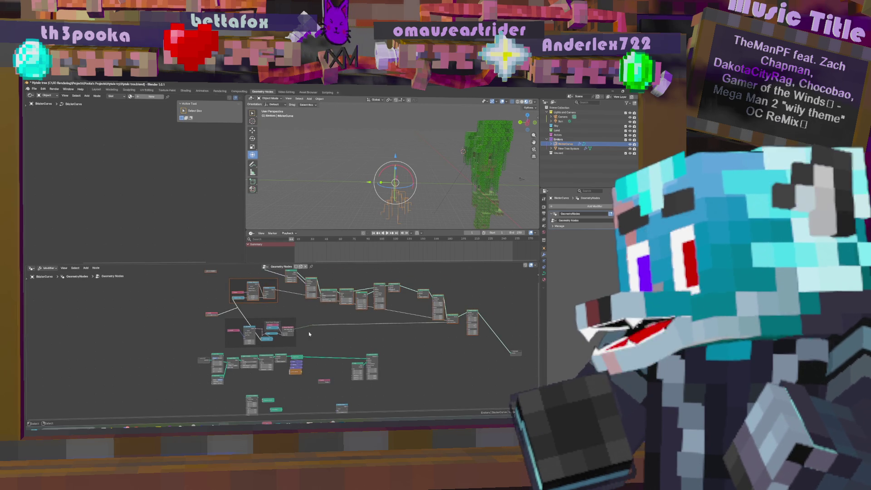
{"action": "mouse_move", "coordinate": [311, 335]}
{"action": "middle_mouse_down", "text": "ctrl"}
{"action": "mouse_move", "coordinate": [342, 348]}
{"action": "mouse_move", "coordinate": [349, 373]}
{"action": "middle_mouse_up", "text": "ctrl"}
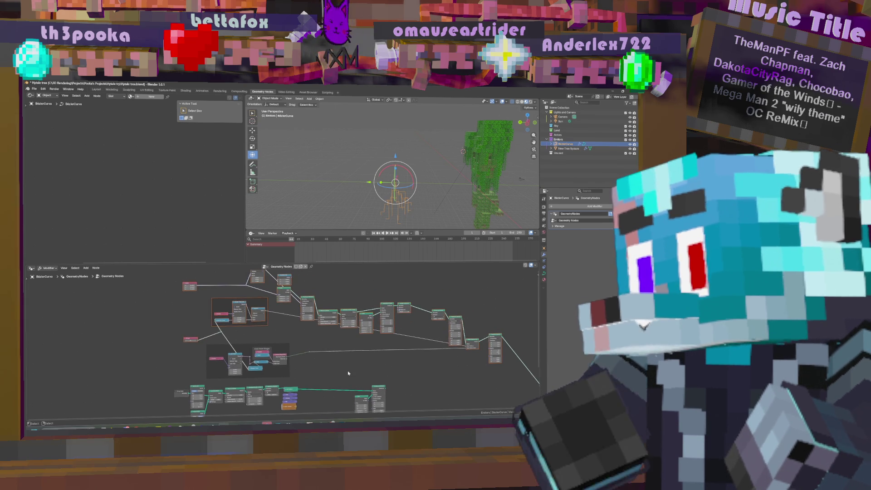
{"action": "scroll", "coordinate": [261, 320], "scroll_direction": "down", "scroll_amount": 2}
{"action": "left_click_drag", "start_coordinate": [261, 319], "coordinate": [436, 363]}
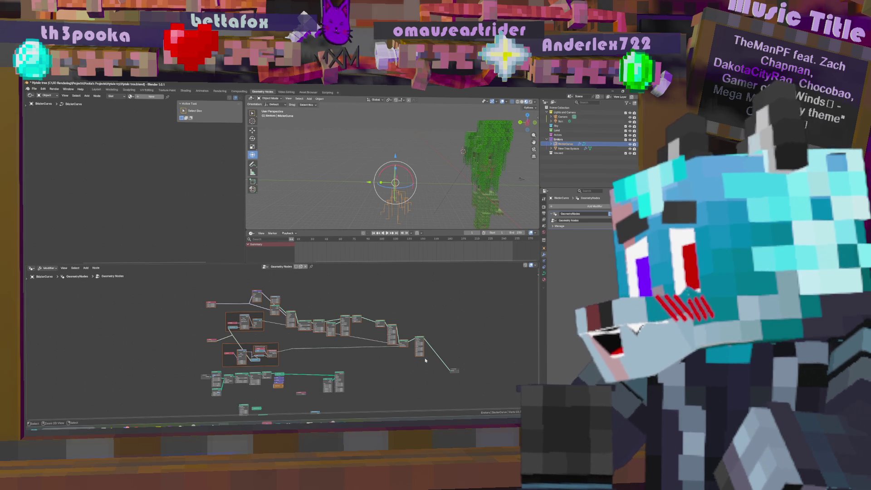
{"action": "key", "text": "x"}
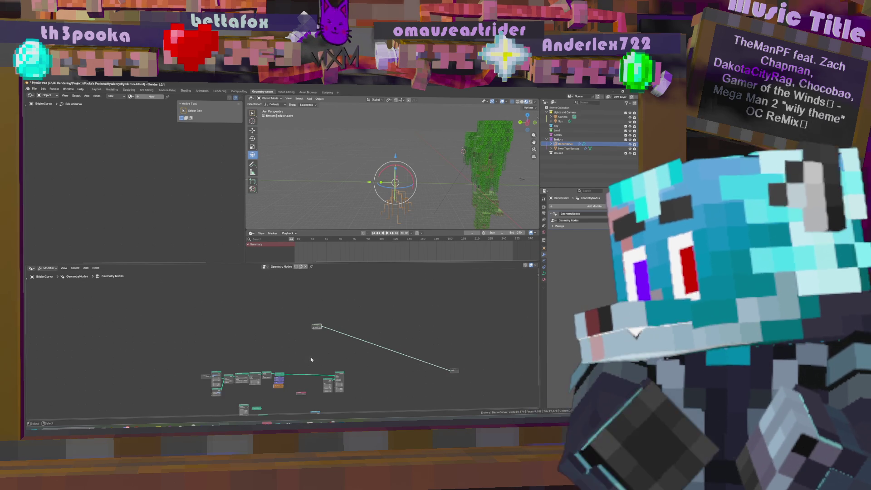
{"action": "scroll", "coordinate": [318, 363], "scroll_direction": "up", "scroll_amount": 2}
{"action": "middle_click_drag", "start_coordinate": [333, 347], "coordinate": [333, 331]}
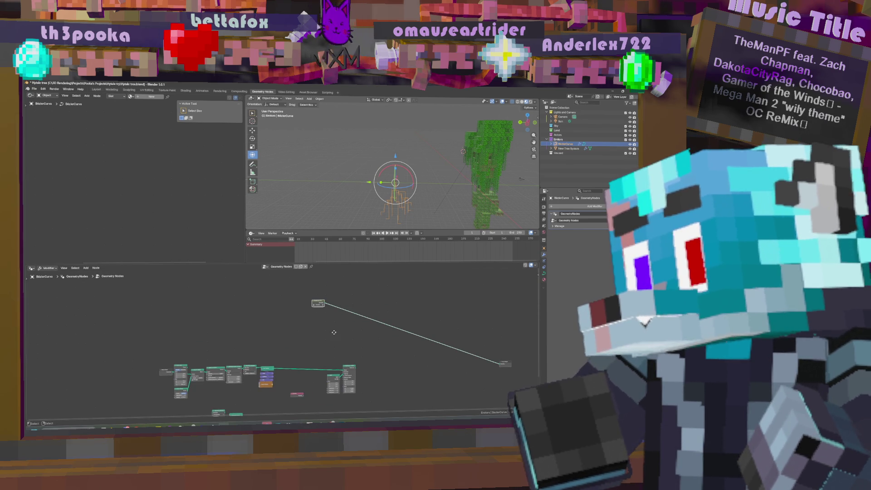
{"action": "mouse_move", "coordinate": [319, 302]}
{"action": "left_mouse_down"}
{"action": "mouse_move", "coordinate": [371, 351]}
{"action": "mouse_move", "coordinate": [361, 336]}
{"action": "mouse_move", "coordinate": [347, 341]}
{"action": "left_mouse_up"}
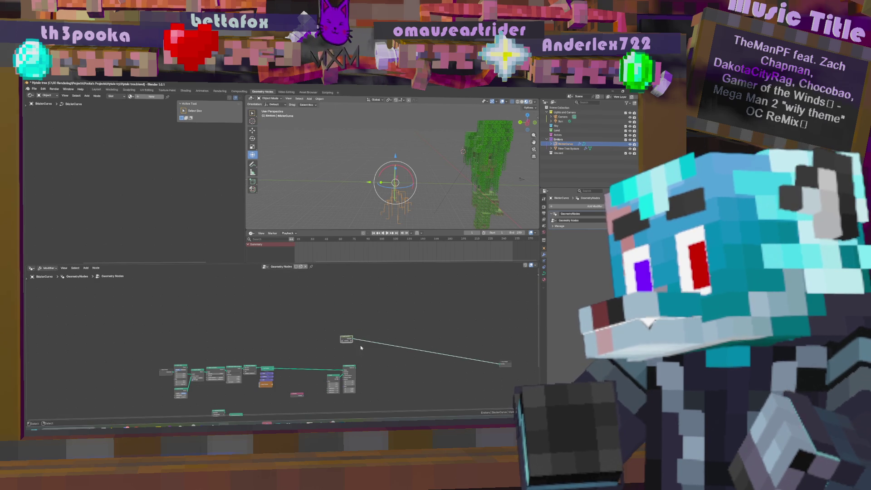
Step: Wire a Group Input socket into the group's tree and set the new input's value on the group node
{"action": "key", "text": "Tab"}
{"action": "scroll", "coordinate": [336, 341], "scroll_direction": "up", "scroll_amount": 3}
{"action": "scroll", "coordinate": [286, 345], "scroll_direction": "up", "scroll_amount": 2}
{"action": "left_click_drag", "start_coordinate": [356, 281], "coordinate": [374, 282]}
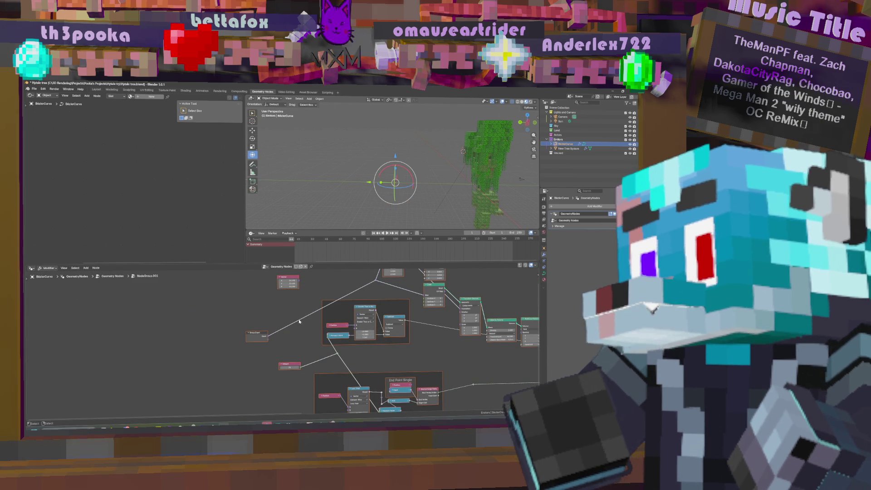
{"action": "key", "text": "Tab"}
{"action": "left_click", "coordinate": [389, 346]}
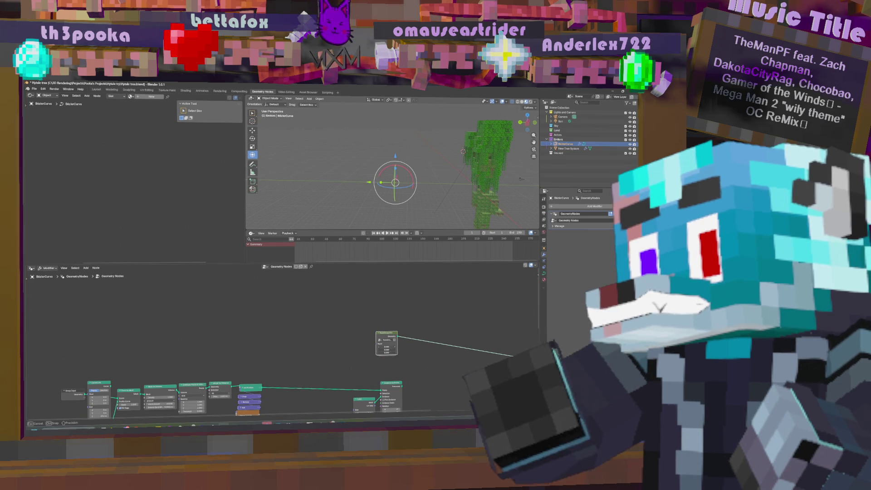
{"action": "key", "text": "Return"}
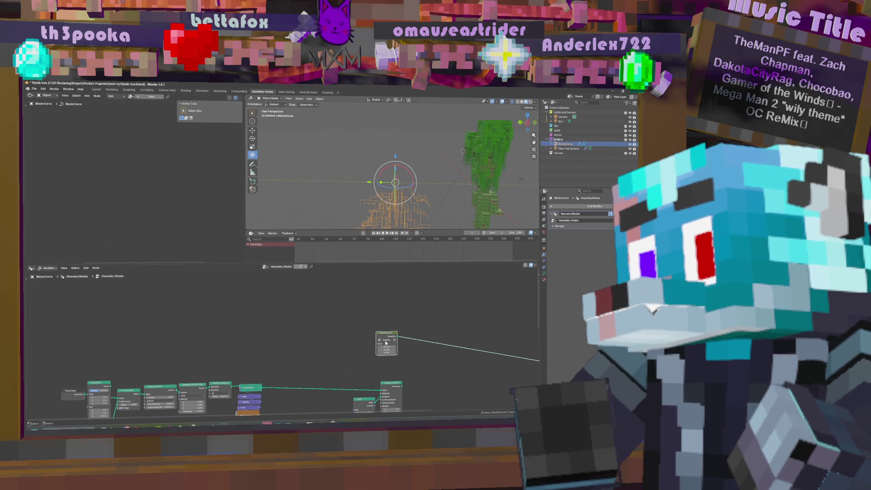
Step: Expose the reroute's value as another group input and select the Group Input node
{"action": "key", "text": "Tab"}
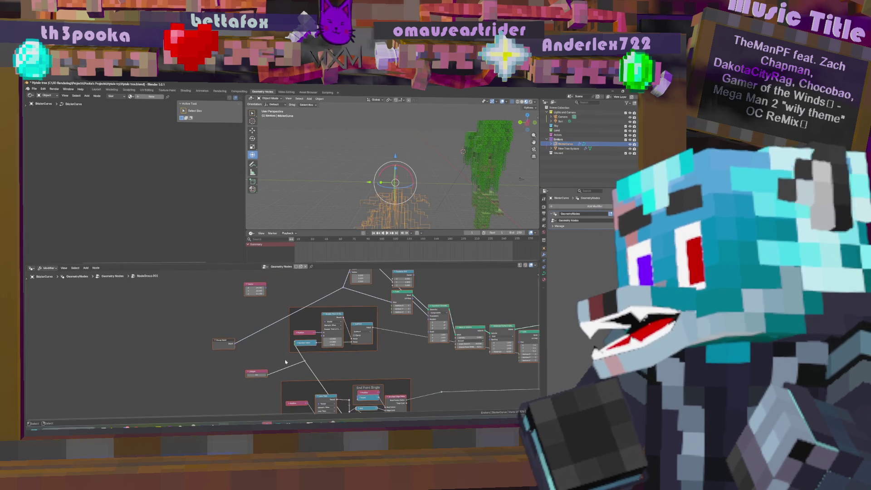
{"action": "left_click_drag", "start_coordinate": [304, 361], "coordinate": [233, 348]}
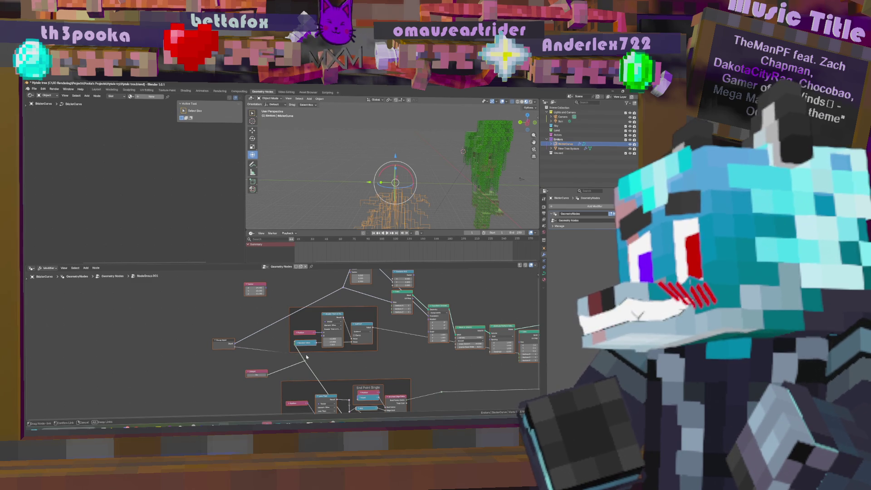
{"action": "left_click_drag", "start_coordinate": [304, 362], "coordinate": [233, 348]}
{"action": "left_click", "coordinate": [224, 344]}
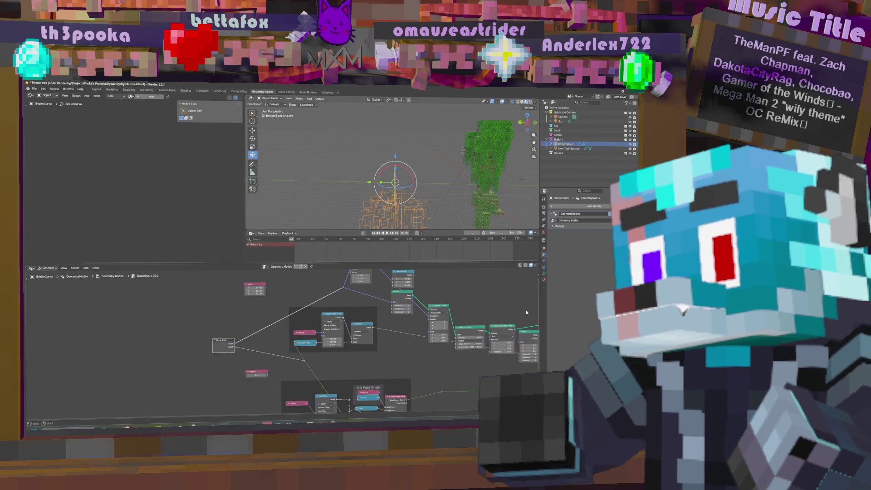
Step: Rename the new group input sockets, typing 'Radius' for the first and naming the next Seed
{"action": "left_click", "coordinate": [539, 280]}
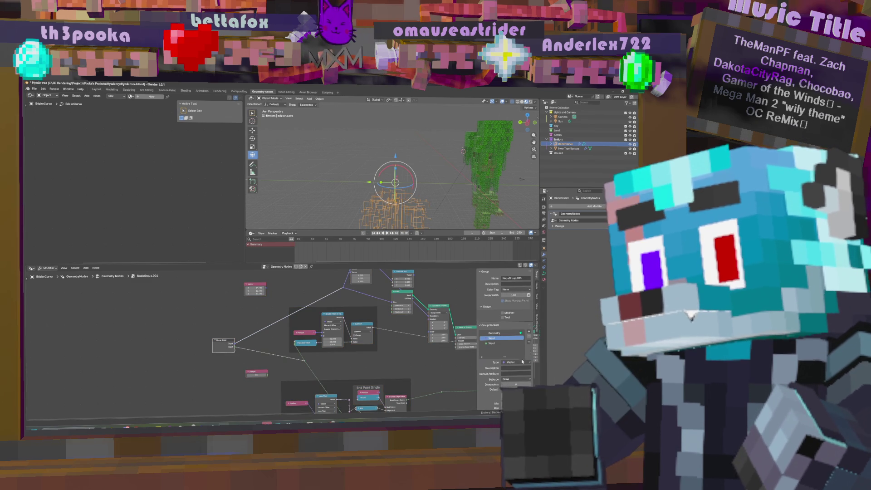
{"action": "scroll", "coordinate": [522, 360], "scroll_direction": "down", "scroll_amount": 3}
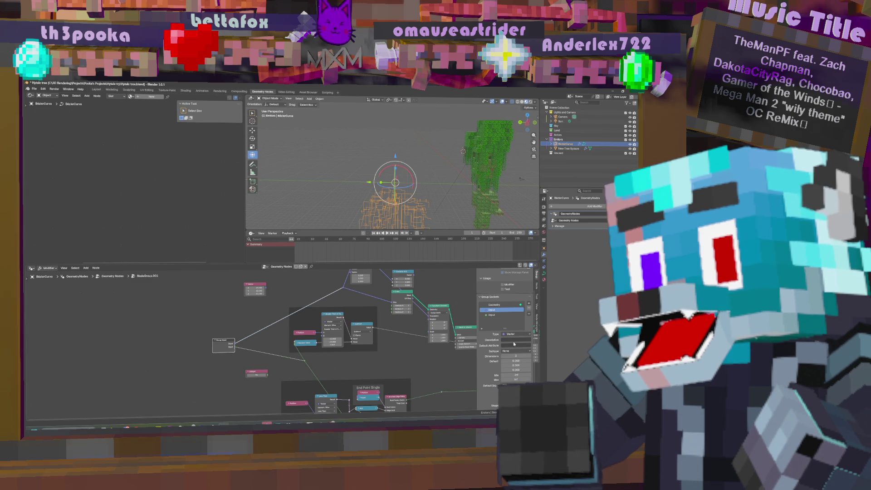
{"action": "double_click", "coordinate": [492, 309]}
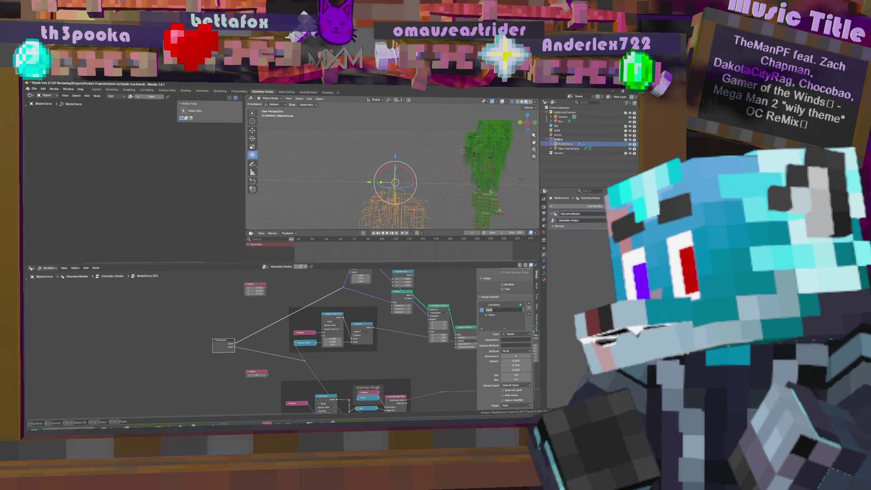
{"action": "type", "text": "Root Radius"}
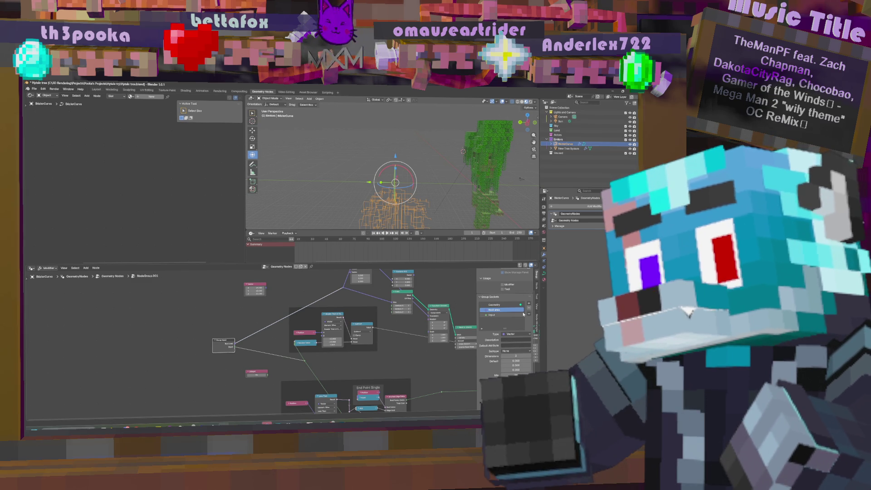
{"action": "left_click", "coordinate": [494, 314]}
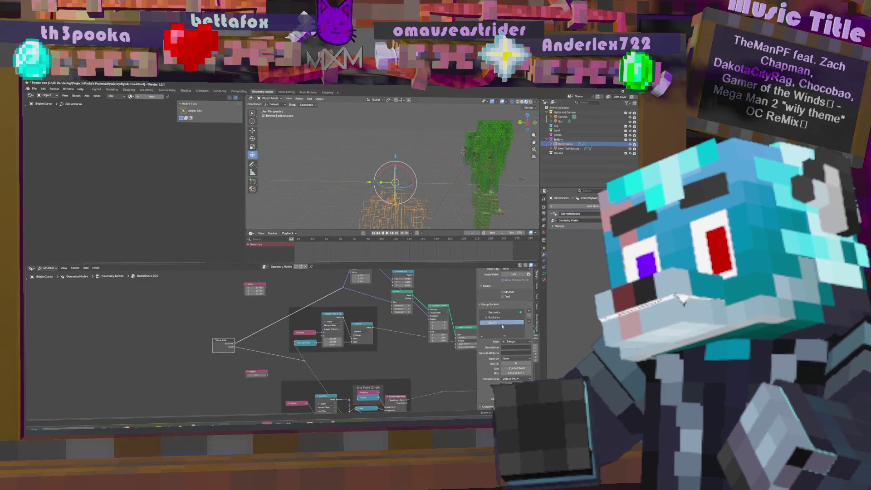
{"action": "double_click", "coordinate": [503, 323]}
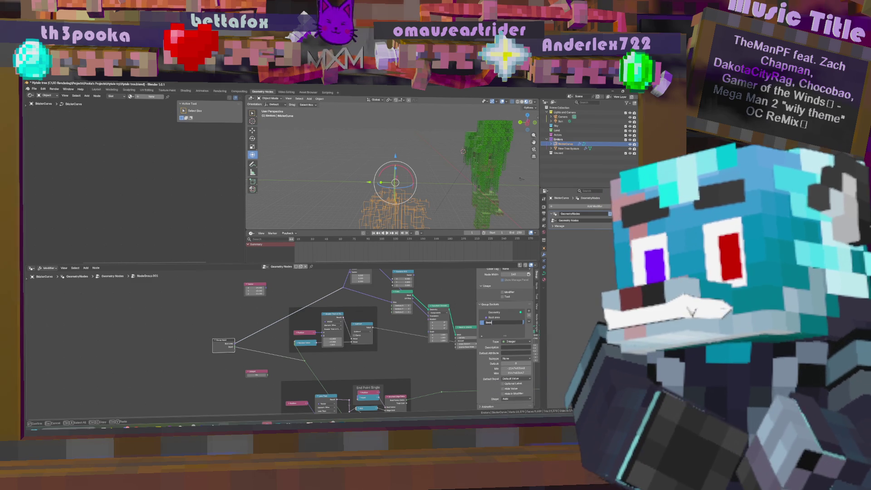
{"action": "key", "text": "Return"}
Step: Add a bend point on the Group Input link and move the frame further left
{"action": "scroll", "coordinate": [305, 364], "scroll_direction": "right", "scroll_amount": 3}
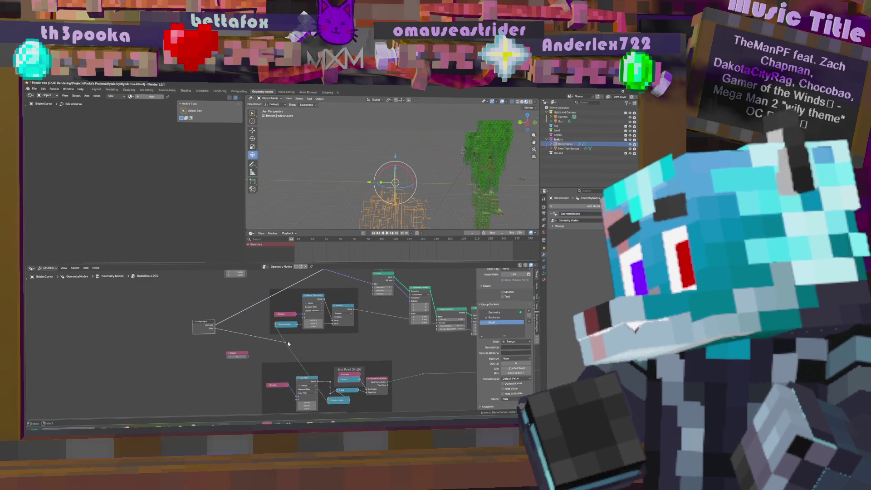
{"action": "scroll", "coordinate": [284, 326], "scroll_direction": "up", "scroll_amount": 3}
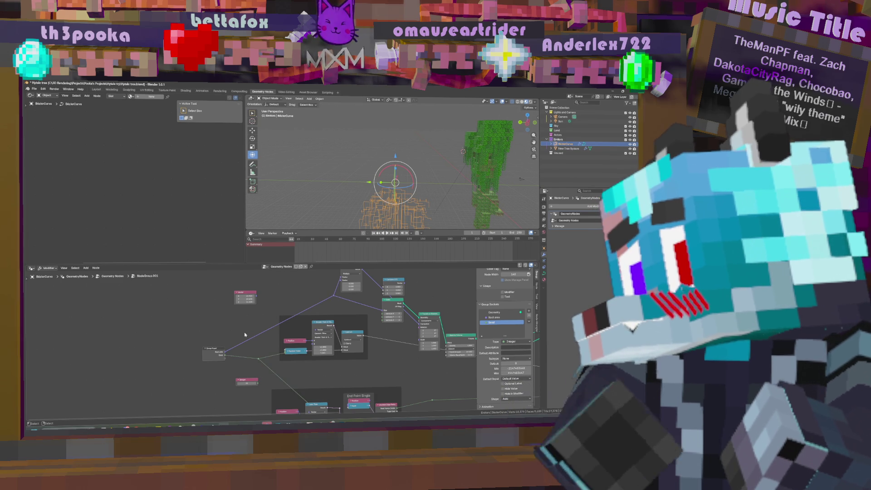
{"action": "right_click_drag", "start_coordinate": [259, 348], "coordinate": [258, 352], "text": "shift"}
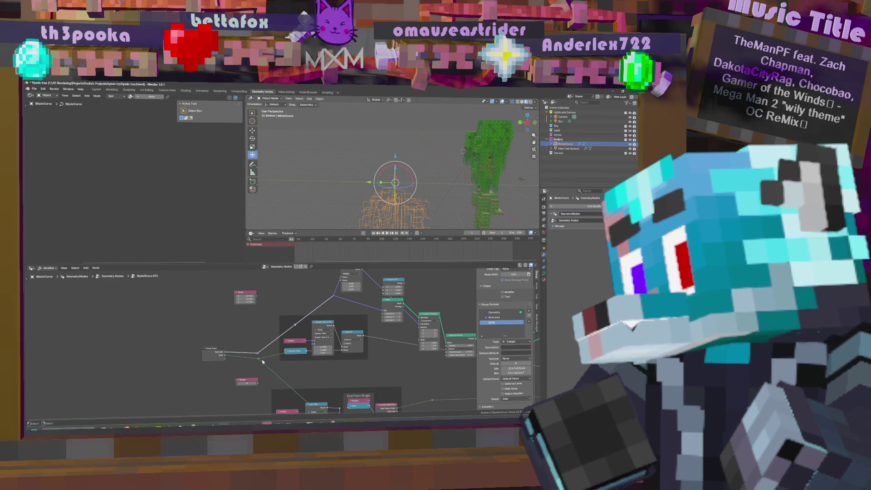
{"action": "left_click_drag", "start_coordinate": [261, 360], "coordinate": [239, 357]}
{"action": "mouse_move", "coordinate": [263, 303]}
{"action": "left_mouse_down"}
{"action": "mouse_move", "coordinate": [370, 363]}
{"action": "mouse_move", "coordinate": [361, 358]}
{"action": "left_mouse_up"}
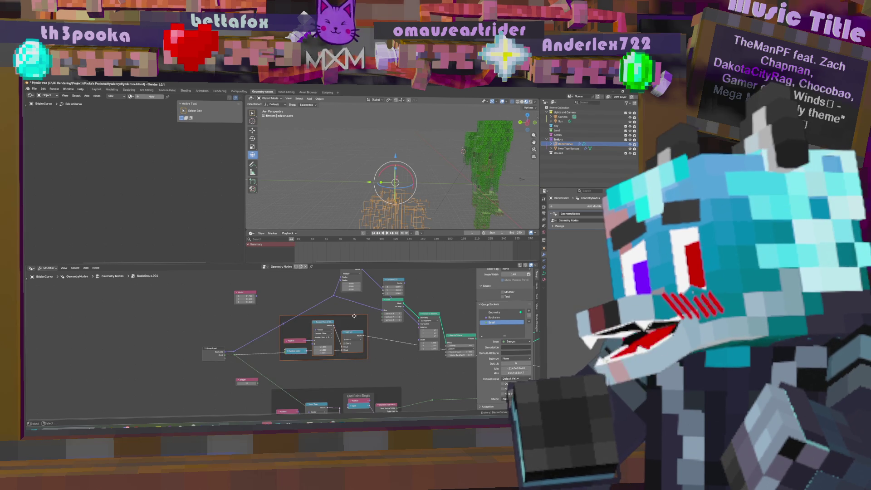
{"action": "left_click_drag", "start_coordinate": [354, 316], "coordinate": [324, 323]}
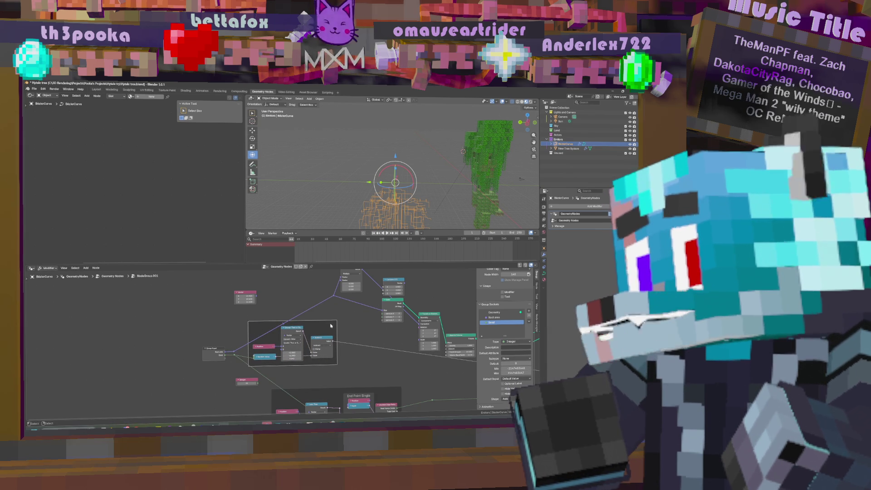
{"action": "key", "text": "alt+a"}
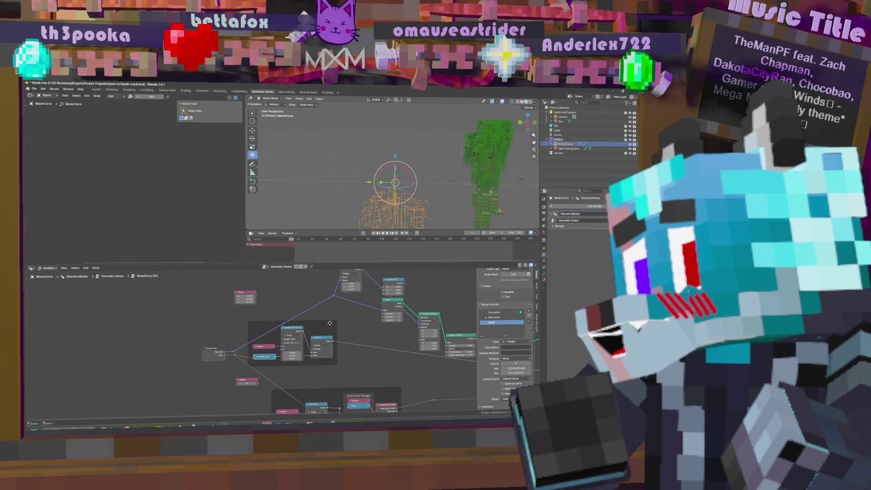
Step: Label the upper frame Branch ends and the End Point Single frame Root Center
{"action": "left_click", "coordinate": [329, 323]}
{"action": "key", "text": "F2"}
{"action": "type", "text": "Branch ends"}
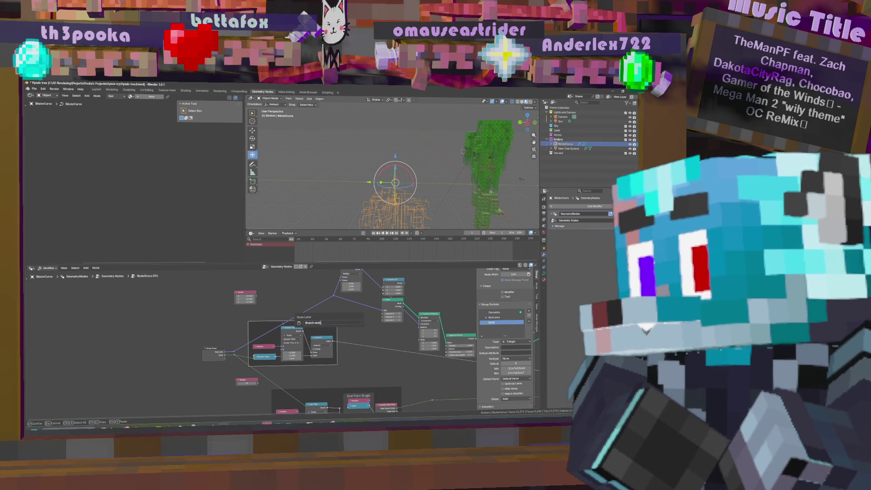
{"action": "key", "text": "Return"}
{"action": "middle_click_drag", "start_coordinate": [337, 396], "coordinate": [329, 350]}
{"action": "left_click", "coordinate": [330, 350]}
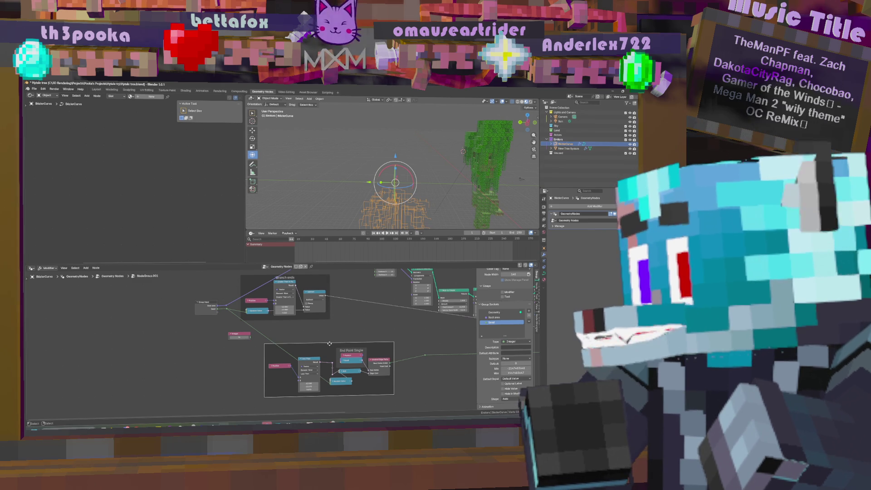
{"action": "key", "text": "F2"}
{"action": "type", "text": "Root Dista"}
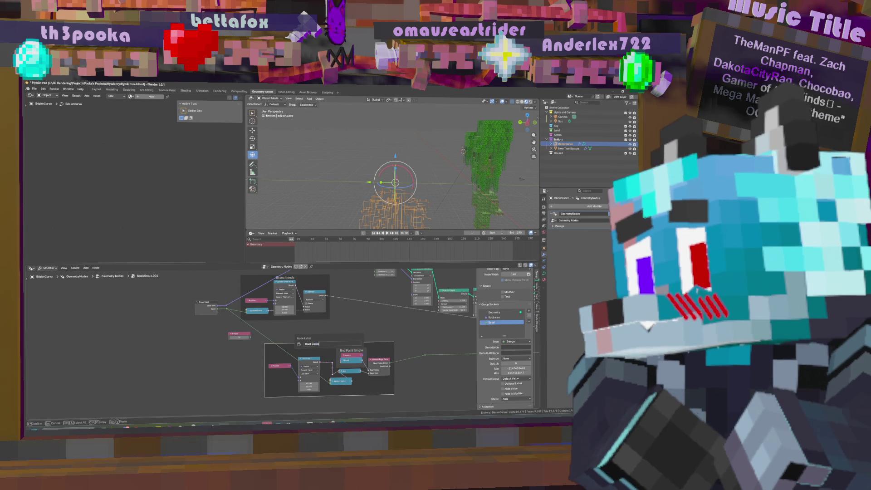
{"action": "type", "text": "r"}
{"action": "key", "text": "Return"}
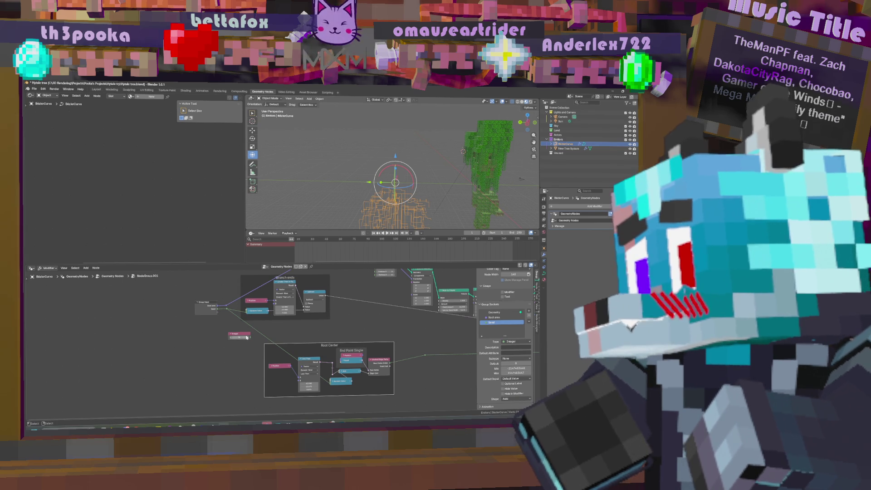
Step: Move the Root Center frame up-left and collapse its tall node, tucking it to the left
{"action": "left_click", "coordinate": [246, 336]}
{"action": "left_click_drag", "start_coordinate": [314, 344], "coordinate": [277, 324]}
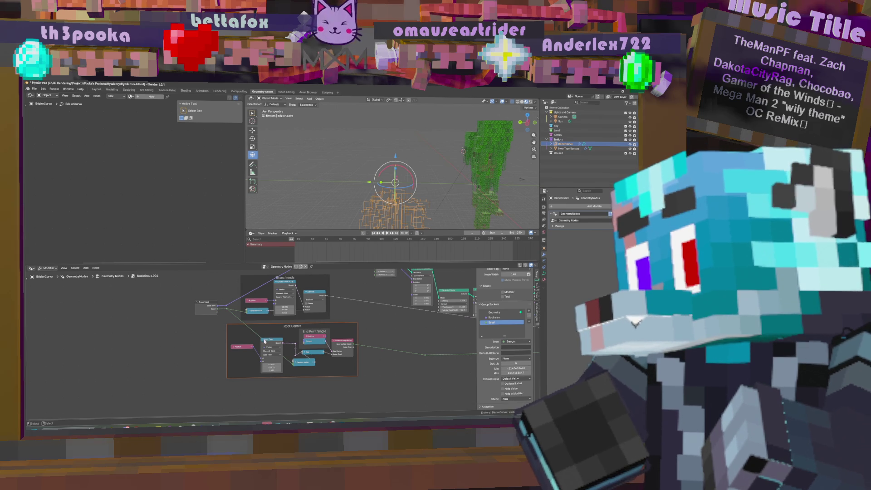
{"action": "left_click", "coordinate": [264, 340]}
{"action": "key", "text": "h"}
{"action": "mouse_move", "coordinate": [265, 340]}
{"action": "left_mouse_down"}
{"action": "mouse_move", "coordinate": [241, 341]}
{"action": "mouse_move", "coordinate": [300, 360]}
{"action": "mouse_move", "coordinate": [292, 345]}
{"action": "mouse_move", "coordinate": [259, 352]}
{"action": "mouse_move", "coordinate": [353, 358]}
{"action": "mouse_move", "coordinate": [249, 361]}
{"action": "mouse_move", "coordinate": [241, 355]}
{"action": "left_mouse_up"}
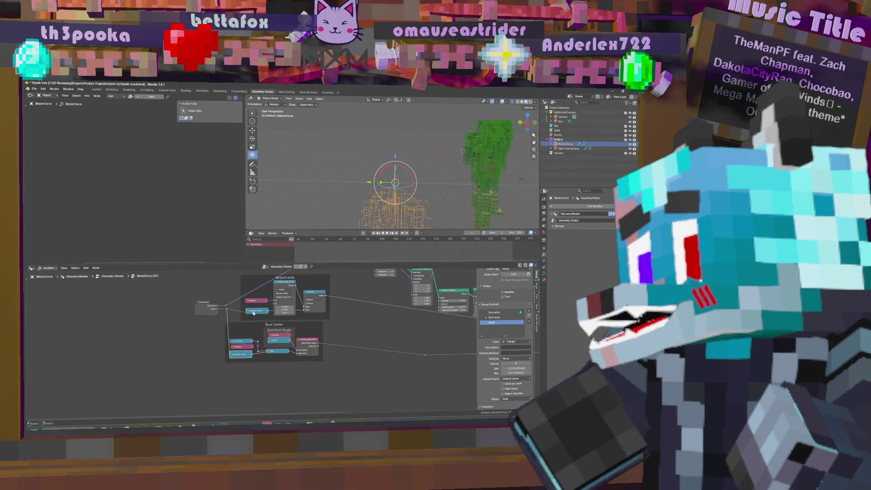
{"action": "scroll", "coordinate": [261, 331], "scroll_direction": "down", "scroll_amount": 3}
Step: Delete the unused pink Vector node and move the Multiply node down-left
{"action": "middle_click_drag", "start_coordinate": [227, 358], "coordinate": [294, 389]}
{"action": "scroll", "coordinate": [290, 376], "scroll_direction": "up", "scroll_amount": 2}
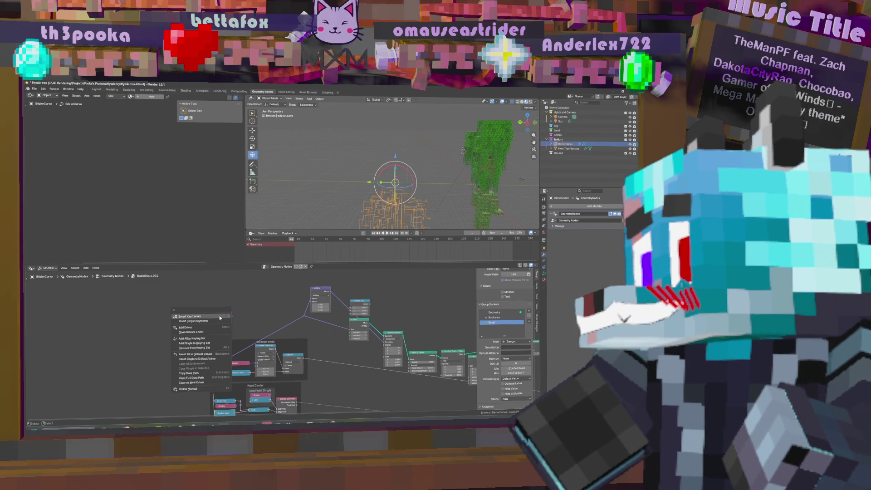
{"action": "key", "text": "x"}
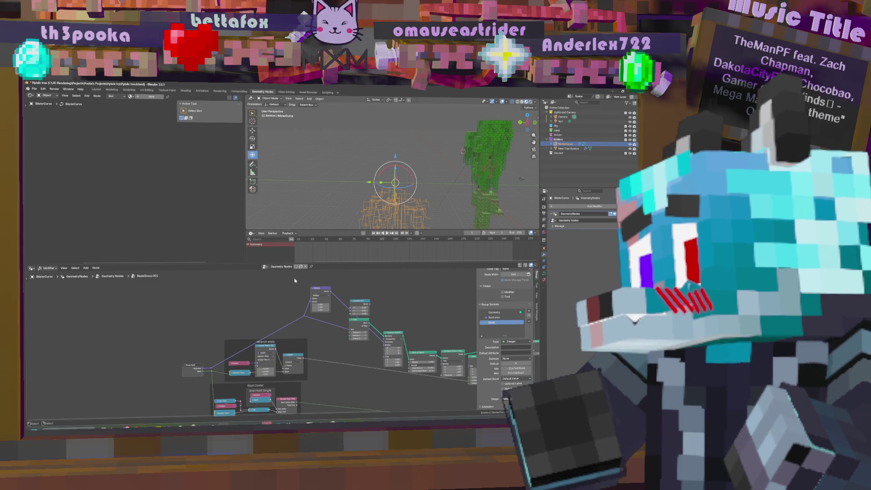
{"action": "left_click", "coordinate": [320, 299]}
{"action": "key", "text": "g"}
{"action": "left_click", "coordinate": [245, 333]}
Step: Collapse the green node, Multiply and the tall right node, placing them side by side
{"action": "scroll", "coordinate": [318, 324], "scroll_direction": "right", "scroll_amount": 2, "text": "ctrl"}
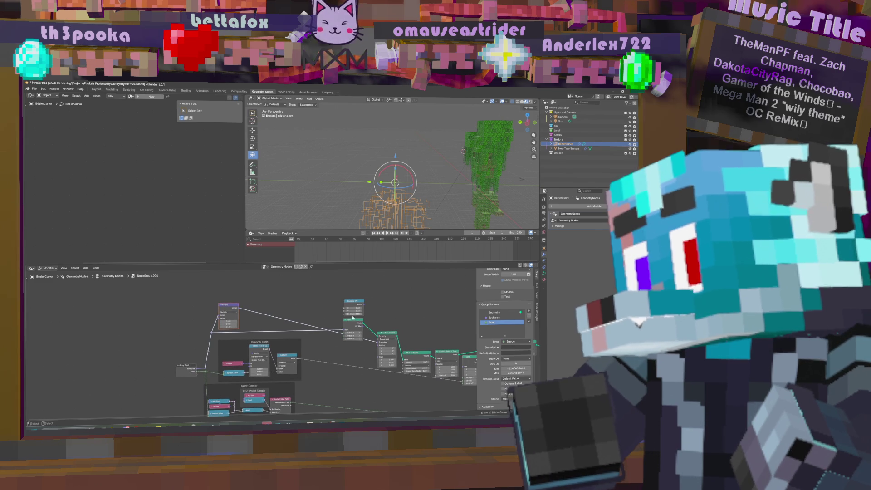
{"action": "mouse_move", "coordinate": [357, 324]}
{"action": "left_mouse_down"}
{"action": "mouse_move", "coordinate": [254, 320]}
{"action": "mouse_move", "coordinate": [229, 336]}
{"action": "left_mouse_up"}
{"action": "key", "text": "h"}
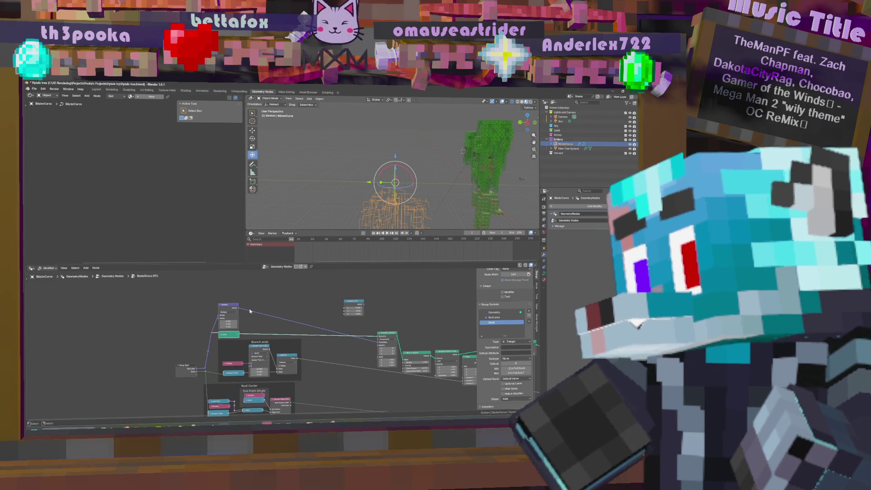
{"action": "key", "text": "h"}
{"action": "left_click_drag", "start_coordinate": [222, 304], "coordinate": [228, 328]}
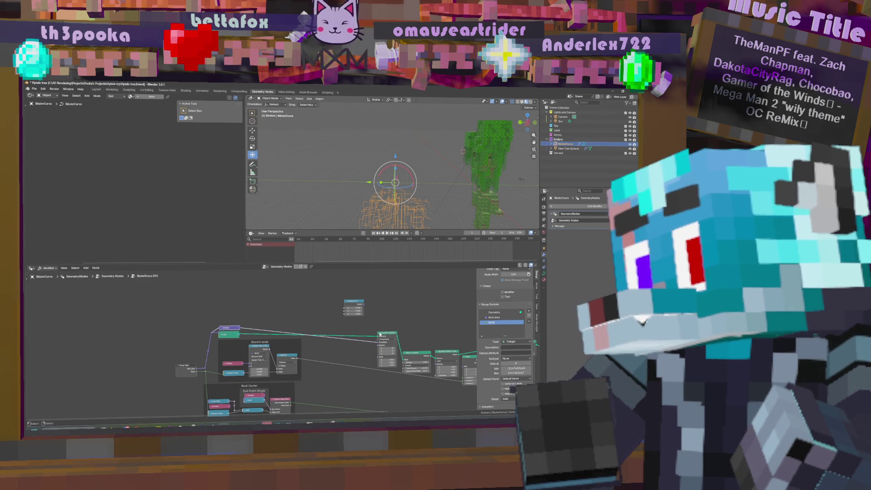
{"action": "key", "text": "h"}
{"action": "left_click_drag", "start_coordinate": [380, 334], "coordinate": [252, 332]}
{"action": "middle_click_drag", "start_coordinate": [425, 351], "coordinate": [372, 321]}
Step: Move more right-side nodes beside Transform Geometry and above Mesh to Volume, collapsing them
{"action": "left_click_drag", "start_coordinate": [366, 325], "coordinate": [230, 288]}
{"action": "mouse_move", "coordinate": [313, 317]}
{"action": "middle_mouse_down"}
{"action": "mouse_move", "coordinate": [369, 332]}
{"action": "mouse_move", "coordinate": [359, 328]}
{"action": "mouse_move", "coordinate": [353, 355]}
{"action": "middle_mouse_up"}
{"action": "scroll", "coordinate": [369, 332], "scroll_direction": "down", "scroll_amount": 1}
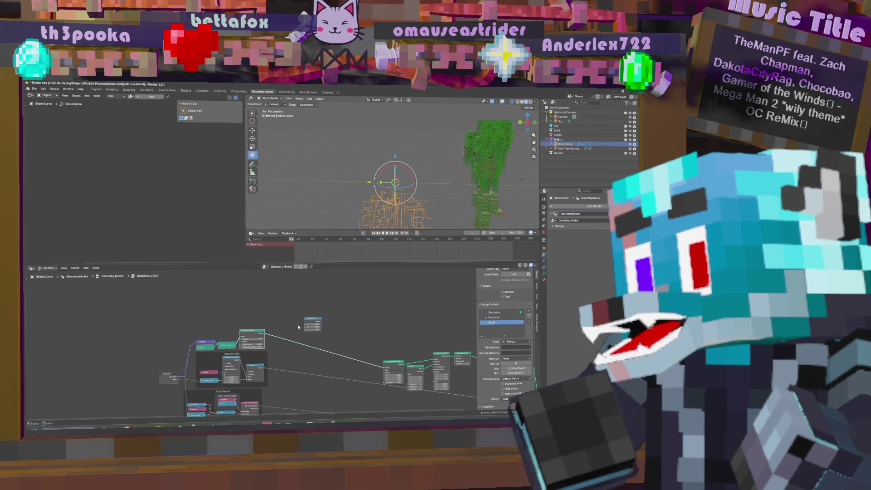
{"action": "left_click_drag", "start_coordinate": [394, 364], "coordinate": [287, 323]}
{"action": "left_click", "coordinate": [243, 333]}
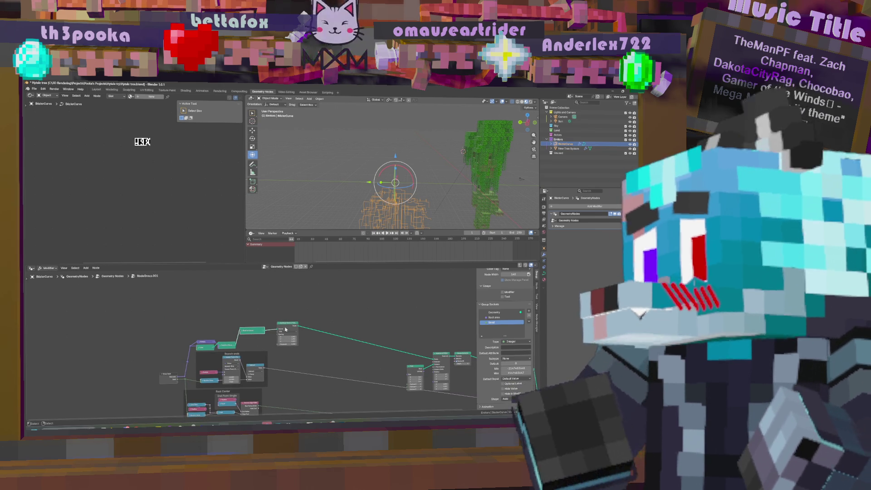
{"action": "scroll", "coordinate": [397, 361], "scroll_direction": "up", "scroll_amount": 2}
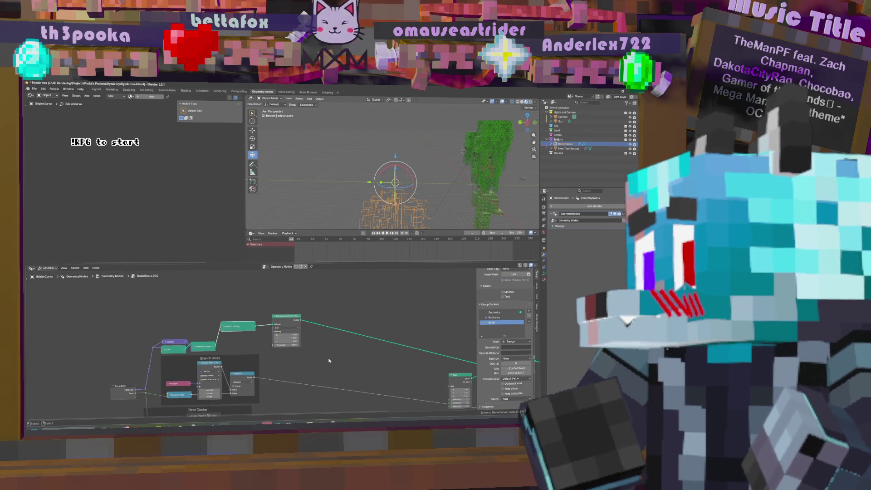
{"action": "left_click_drag", "start_coordinate": [287, 314], "coordinate": [282, 319]}
{"action": "left_click_drag", "start_coordinate": [348, 301], "coordinate": [270, 307]}
{"action": "key", "text": "Home"}
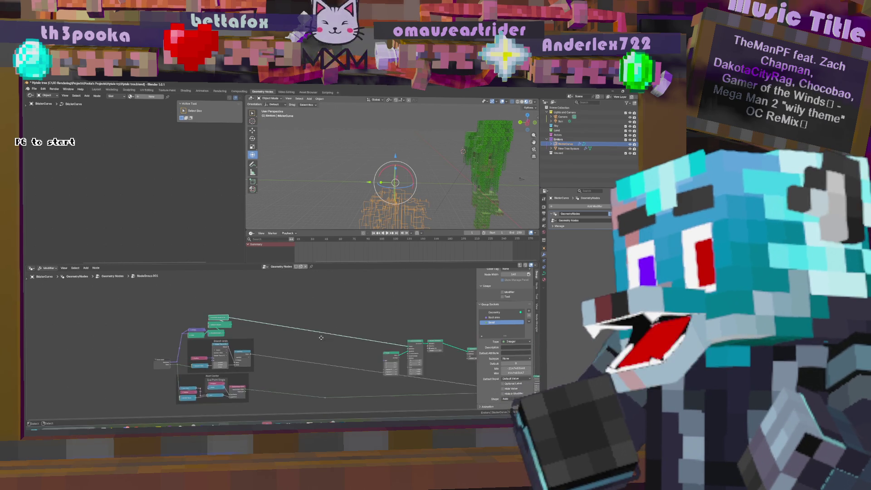
Step: Gather the three small green nodes and Group Output into the top-left cluster
{"action": "mouse_move", "coordinate": [374, 338]}
{"action": "left_mouse_down"}
{"action": "mouse_move", "coordinate": [195, 314]}
{"action": "mouse_move", "coordinate": [362, 350]}
{"action": "mouse_move", "coordinate": [202, 322]}
{"action": "left_mouse_up"}
{"action": "left_click_drag", "start_coordinate": [401, 337], "coordinate": [208, 305]}
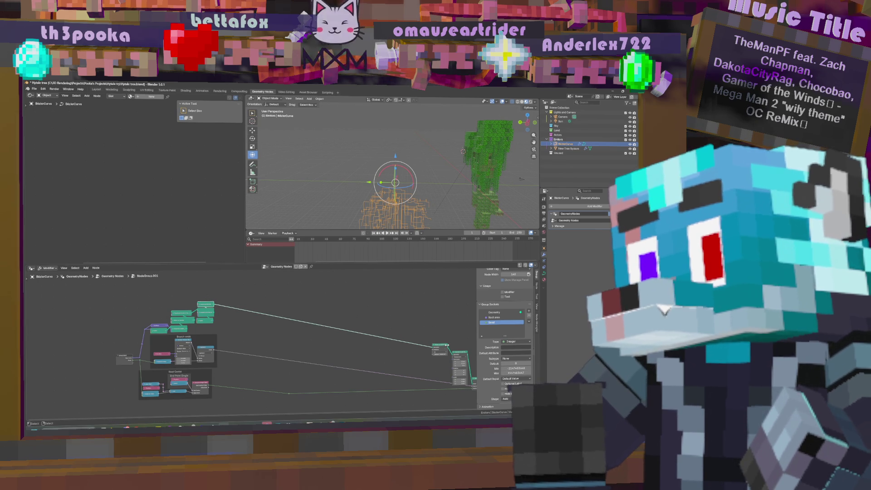
{"action": "mouse_move", "coordinate": [443, 346]}
{"action": "left_mouse_down"}
{"action": "mouse_move", "coordinate": [227, 291]}
{"action": "mouse_move", "coordinate": [200, 297]}
{"action": "left_mouse_up"}
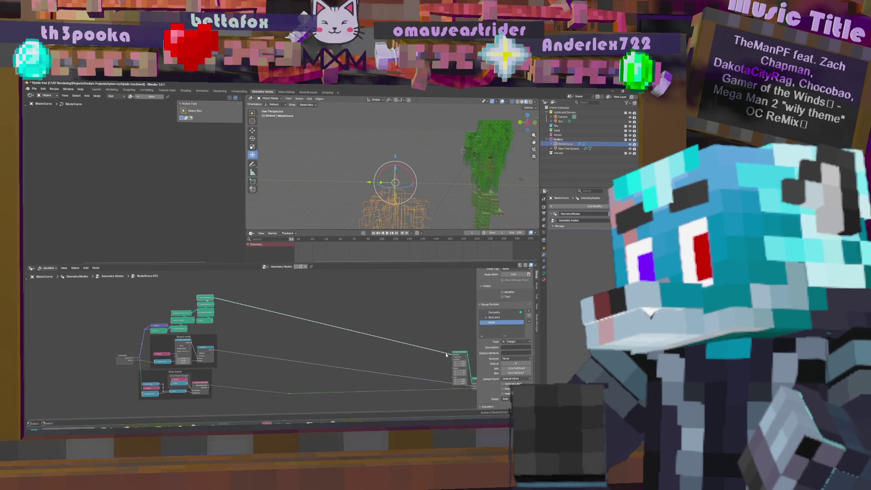
{"action": "mouse_move", "coordinate": [463, 352]}
{"action": "left_mouse_down"}
{"action": "mouse_move", "coordinate": [414, 358]}
{"action": "mouse_move", "coordinate": [202, 289]}
{"action": "left_mouse_up"}
{"action": "mouse_move", "coordinate": [466, 366]}
{"action": "middle_mouse_down"}
{"action": "mouse_move", "coordinate": [420, 332]}
{"action": "mouse_move", "coordinate": [393, 360]}
{"action": "middle_mouse_up"}
Step: Pull the right-hand nodes, including Group Output, far to the left
{"action": "left_click_drag", "start_coordinate": [374, 326], "coordinate": [461, 410]}
{"action": "left_click_drag", "start_coordinate": [406, 375], "coordinate": [167, 347]}
{"action": "left_click_drag", "start_coordinate": [208, 385], "coordinate": [212, 387]}
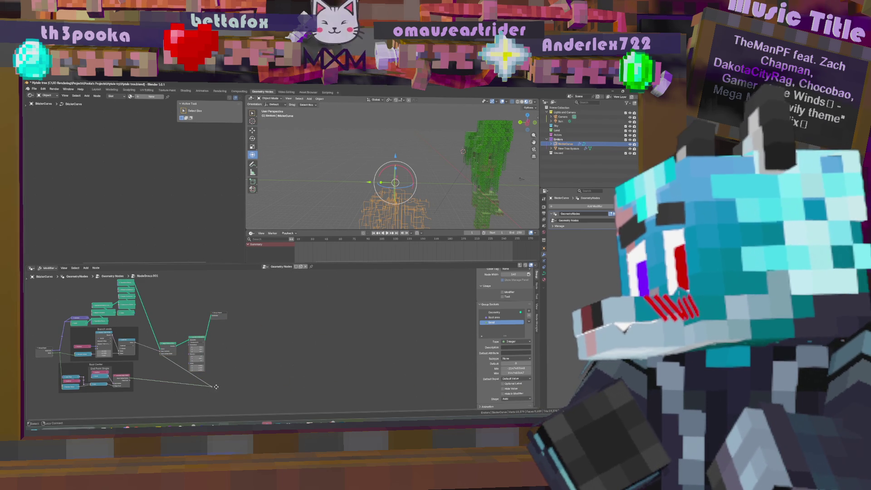
{"action": "middle_click_drag", "start_coordinate": [225, 370], "coordinate": [379, 357]}
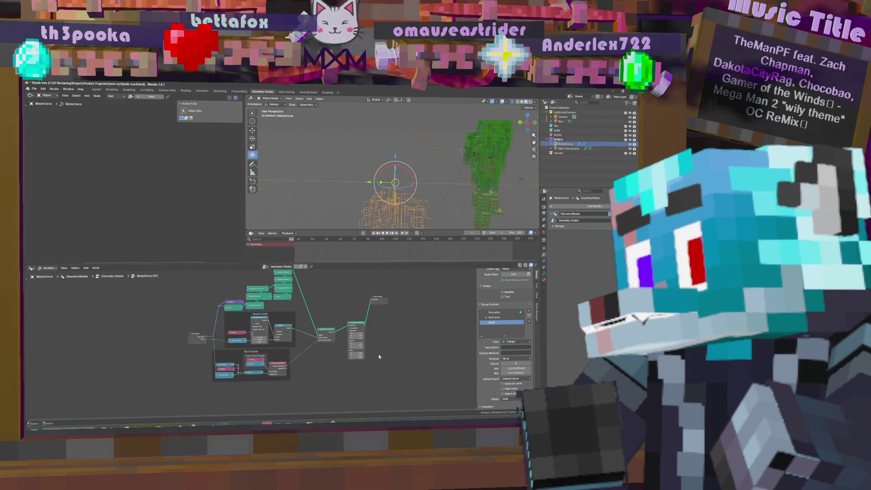
{"action": "scroll", "coordinate": [379, 356], "scroll_direction": "up", "scroll_amount": 3}
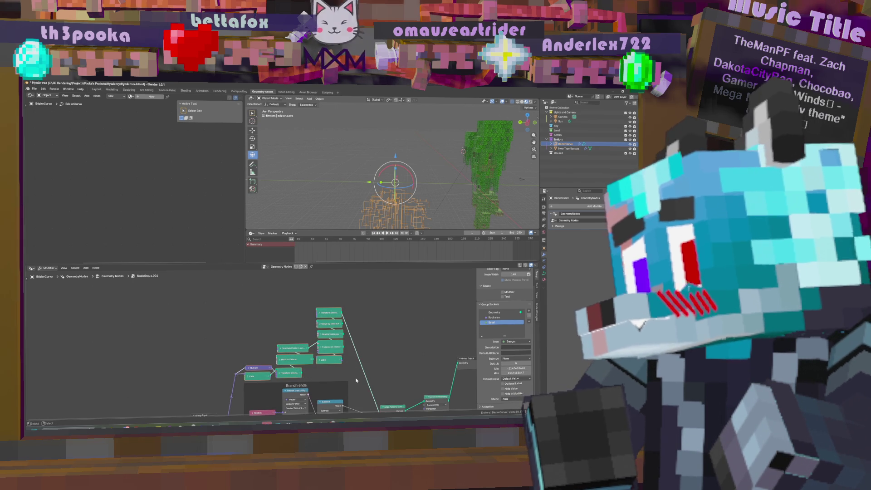
Step: Wrap the selected nodes in a new frame labelled Root area
{"action": "key", "text": "ctrl+j"}
{"action": "key", "text": "F2"}
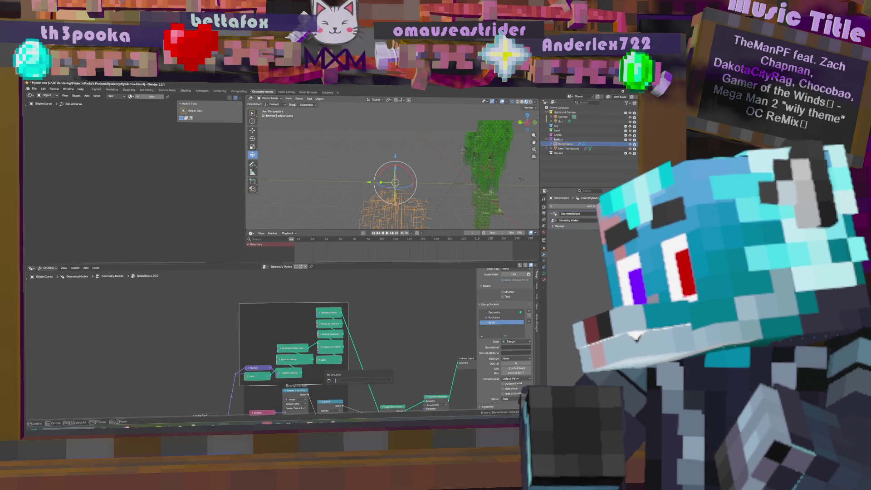
{"action": "type", "text": "Root area"}
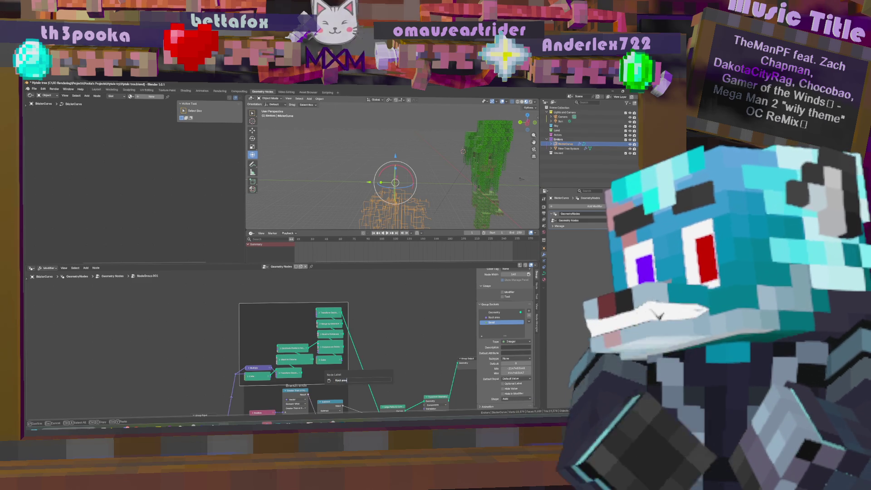
{"action": "key", "text": "Return"}
Step: Move the column of five nodes and the Root area frame lower in the tree
{"action": "middle_click_drag", "start_coordinate": [367, 346], "coordinate": [399, 311]}
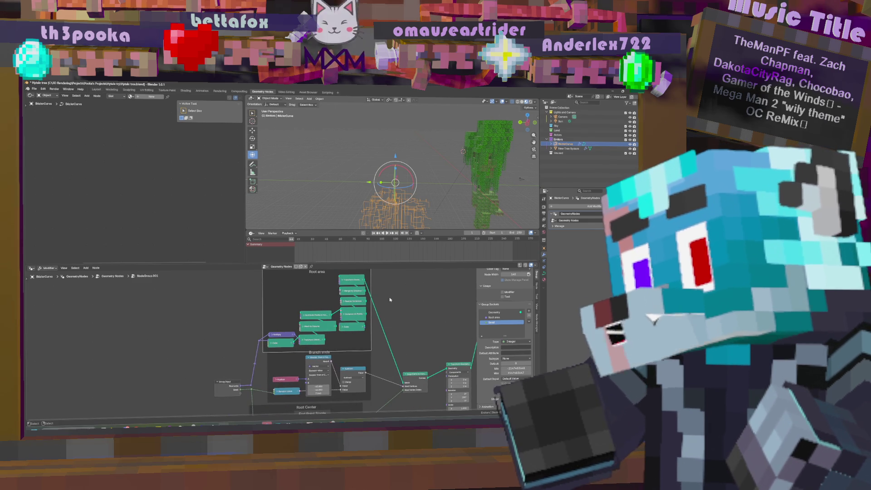
{"action": "left_click", "coordinate": [344, 280]}
{"action": "left_click", "coordinate": [352, 291], "text": "shift"}
{"action": "left_click", "coordinate": [352, 301], "text": "shift"}
{"action": "left_click", "coordinate": [352, 313], "text": "shift"}
{"action": "left_click", "coordinate": [353, 327], "text": "shift"}
{"action": "left_click_drag", "start_coordinate": [353, 330], "coordinate": [354, 346]}
{"action": "left_click_drag", "start_coordinate": [318, 287], "coordinate": [321, 311]}
{"action": "scroll", "coordinate": [323, 312], "scroll_direction": "down", "scroll_amount": 5}
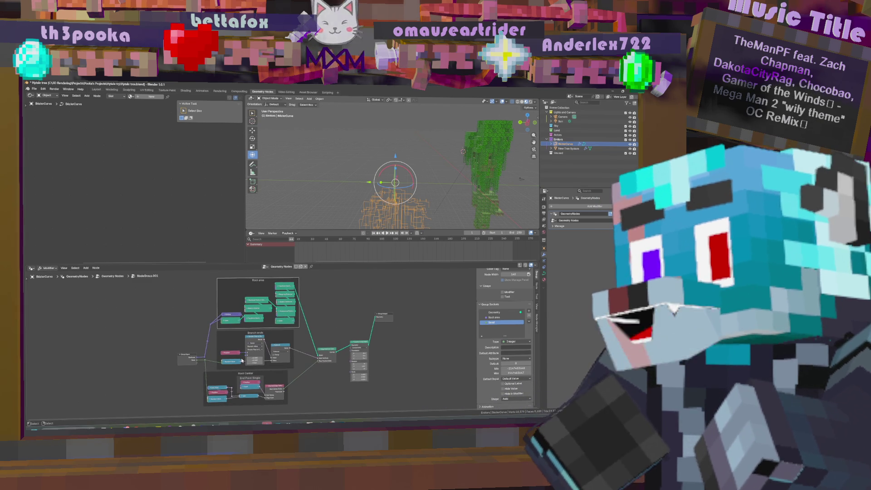
{"action": "scroll", "coordinate": [242, 360], "scroll_direction": "up", "scroll_amount": 3}
{"action": "mouse_move", "coordinate": [337, 304]}
{"action": "middle_mouse_down"}
{"action": "mouse_move", "coordinate": [326, 350]}
{"action": "mouse_move", "coordinate": [324, 325]}
{"action": "mouse_move", "coordinate": [297, 351]}
{"action": "mouse_move", "coordinate": [310, 280]}
{"action": "mouse_move", "coordinate": [291, 295]}
{"action": "mouse_move", "coordinate": [242, 337]}
{"action": "mouse_move", "coordinate": [259, 363]}
{"action": "middle_mouse_up"}
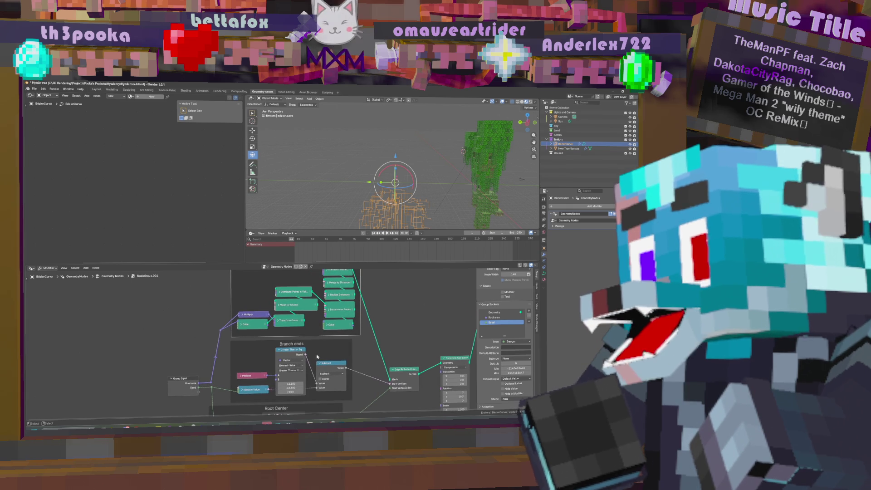
Step: Link the Random Value probability to Group Input as a Probability input, then exit to the main tree
{"action": "scroll", "coordinate": [253, 318], "scroll_direction": "down", "scroll_amount": 6}
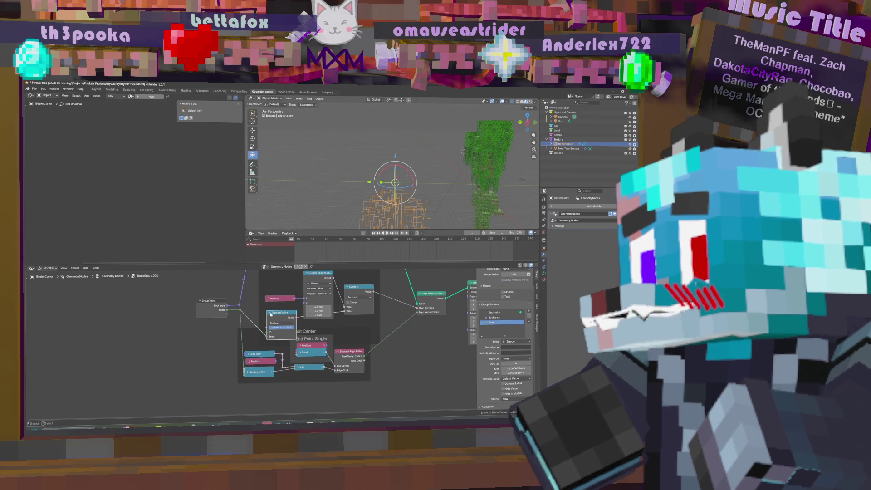
{"action": "left_click_drag", "start_coordinate": [268, 313], "coordinate": [228, 317]}
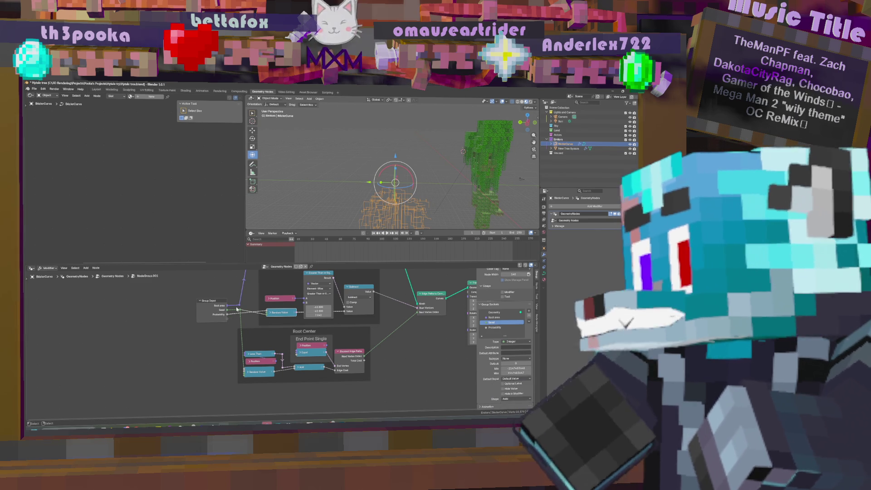
{"action": "key", "text": "Tab"}
{"action": "middle_click_drag", "start_coordinate": [419, 372], "coordinate": [393, 346]}
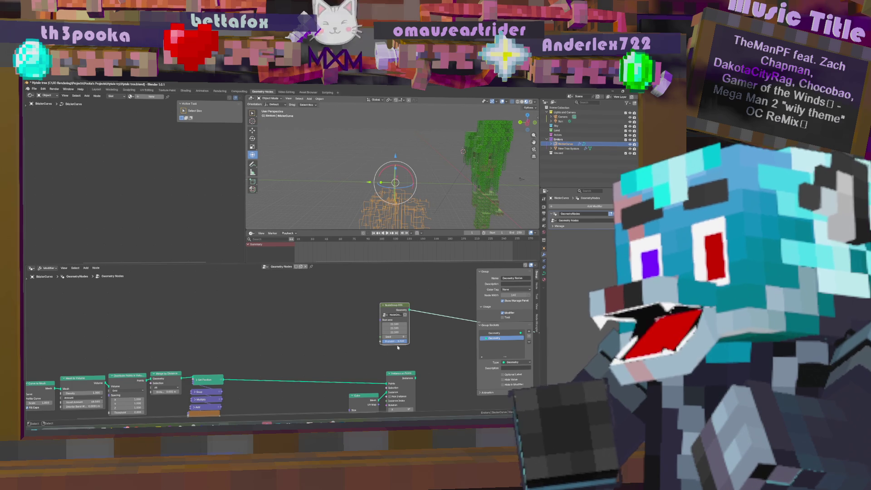
Step: Adjust the group node's values, raising Seed to 168 and Probability to about 0.15, then re-enter the group
{"action": "left_click_drag", "start_coordinate": [394, 324], "coordinate": [331, 332]}
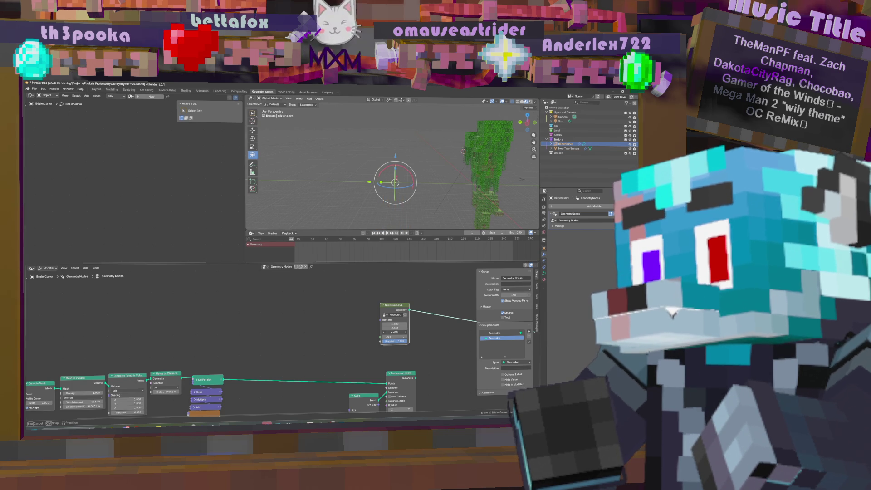
{"action": "left_click_drag", "start_coordinate": [330, 332], "coordinate": [330, 332]}
{"action": "mouse_move", "coordinate": [395, 337]}
{"action": "left_mouse_down"}
{"action": "mouse_move", "coordinate": [421, 337]}
{"action": "mouse_move", "coordinate": [374, 332]}
{"action": "left_mouse_up"}
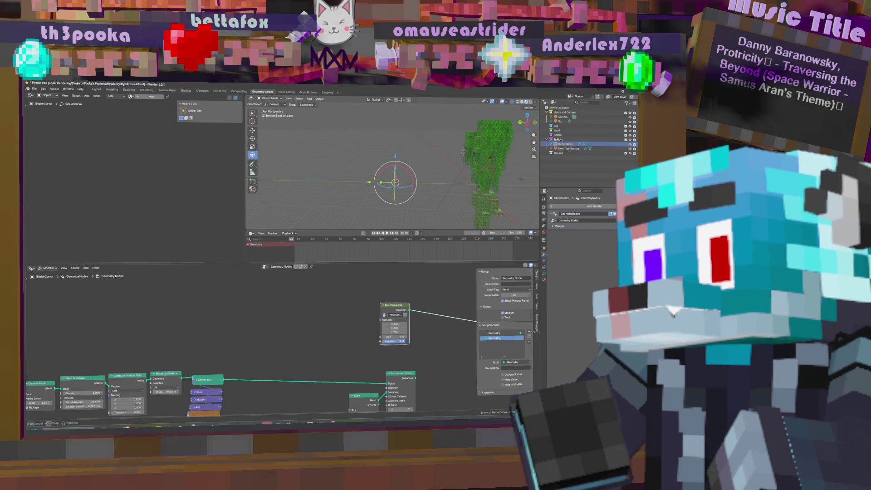
{"action": "mouse_move", "coordinate": [395, 341]}
{"action": "left_mouse_down"}
{"action": "mouse_move", "coordinate": [408, 337]}
{"action": "mouse_move", "coordinate": [393, 332]}
{"action": "mouse_move", "coordinate": [398, 341]}
{"action": "mouse_move", "coordinate": [389, 340]}
{"action": "mouse_move", "coordinate": [403, 341]}
{"action": "mouse_move", "coordinate": [398, 332]}
{"action": "left_mouse_up"}
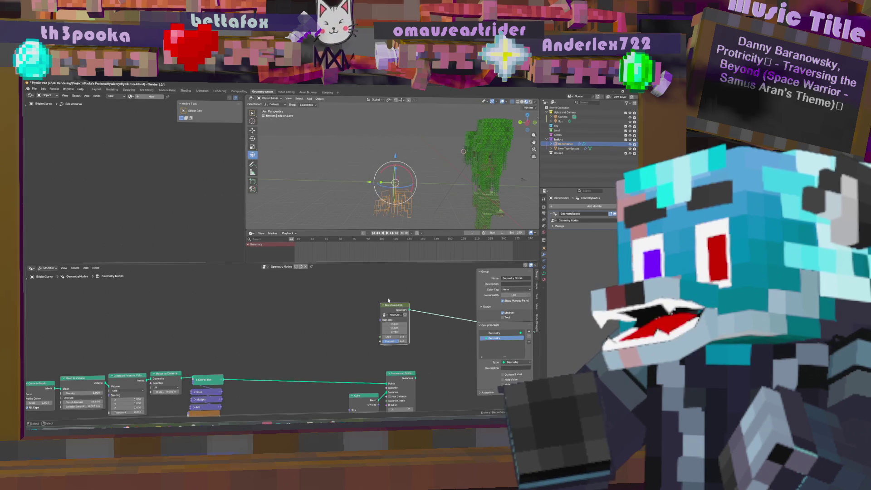
{"action": "key", "text": "Tab"}
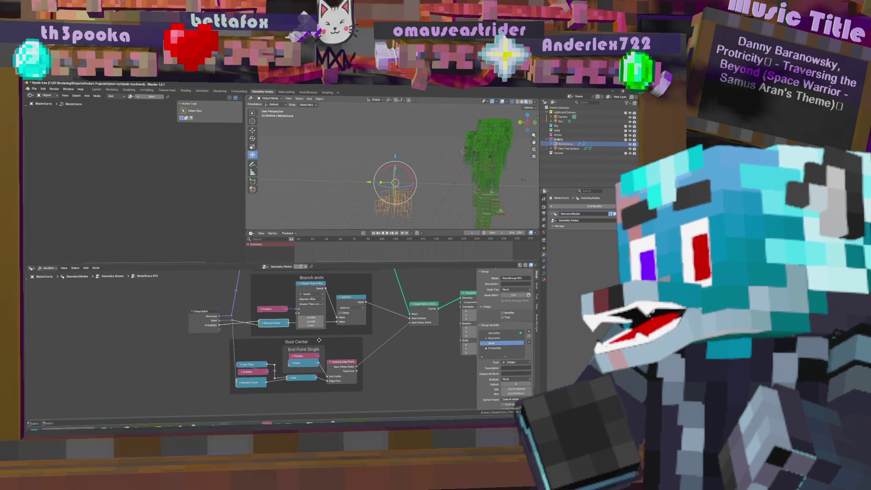
Step: Raise the Greater Than threshold to 1.740, then lower the group node's value from 8.750 to 4.490
{"action": "left_click_drag", "start_coordinate": [315, 330], "coordinate": [324, 330]}
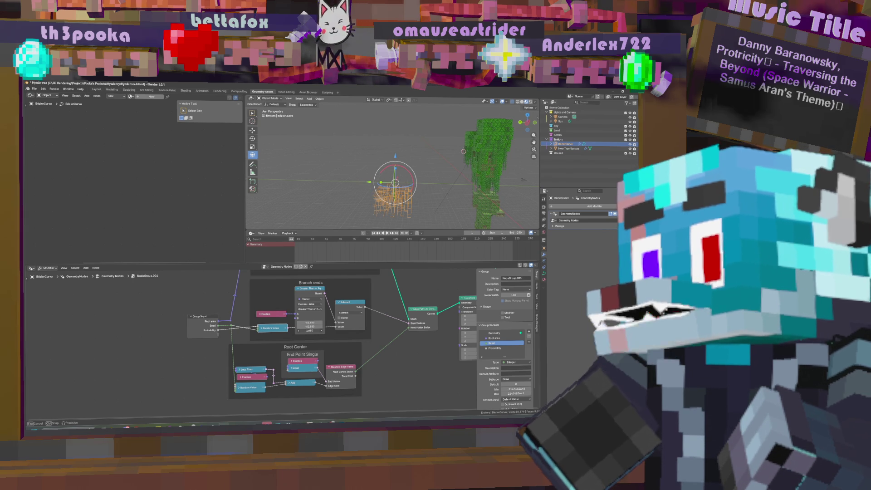
{"action": "left_click_drag", "start_coordinate": [309, 331], "coordinate": [317, 331]}
{"action": "key", "text": "Tab"}
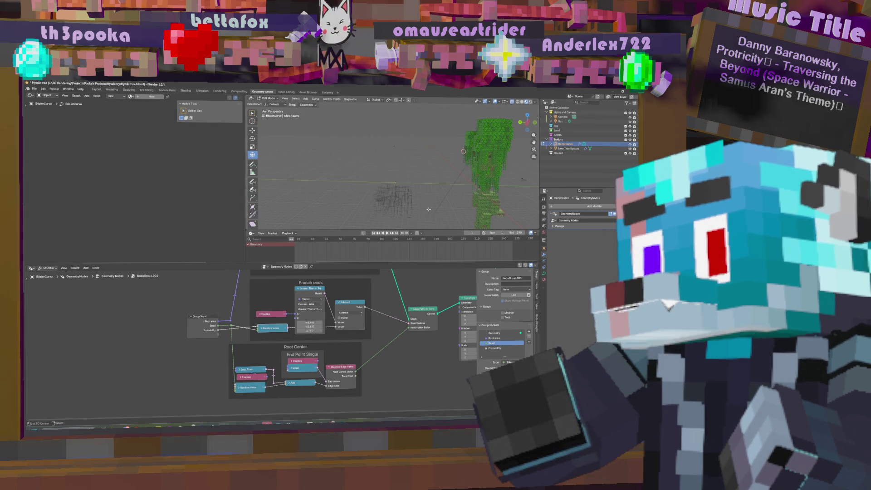
{"action": "key", "text": "Tab"}
{"action": "key", "text": "Tab"}
{"action": "mouse_move", "coordinate": [405, 334]}
{"action": "left_mouse_down"}
{"action": "mouse_move", "coordinate": [375, 334]}
{"action": "mouse_move", "coordinate": [390, 334]}
{"action": "left_mouse_up"}
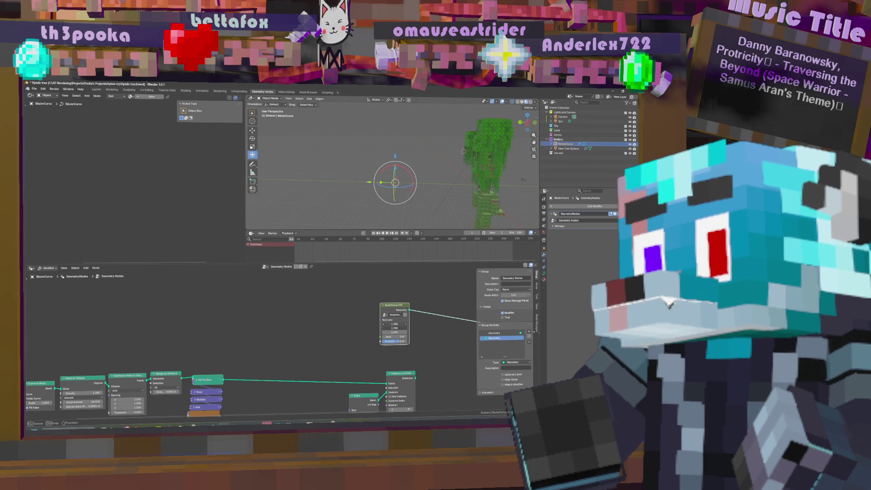
Step: Drag the tree group's offset values, setting the third to -0.650 and then Z to about 4.62
{"action": "left_click_drag", "start_coordinate": [390, 334], "coordinate": [392, 334]}
{"action": "mouse_move", "coordinate": [427, 173]}
{"action": "middle_mouse_down"}
{"action": "mouse_move", "coordinate": [433, 184]}
{"action": "mouse_move", "coordinate": [418, 202]}
{"action": "middle_mouse_up"}
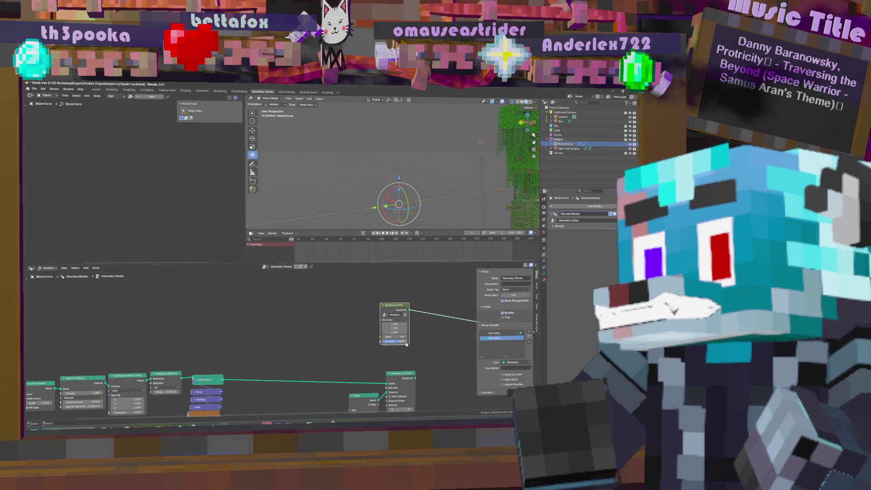
{"action": "mouse_move", "coordinate": [397, 332]}
{"action": "left_mouse_down"}
{"action": "mouse_move", "coordinate": [384, 332]}
{"action": "mouse_move", "coordinate": [397, 341]}
{"action": "left_mouse_up"}
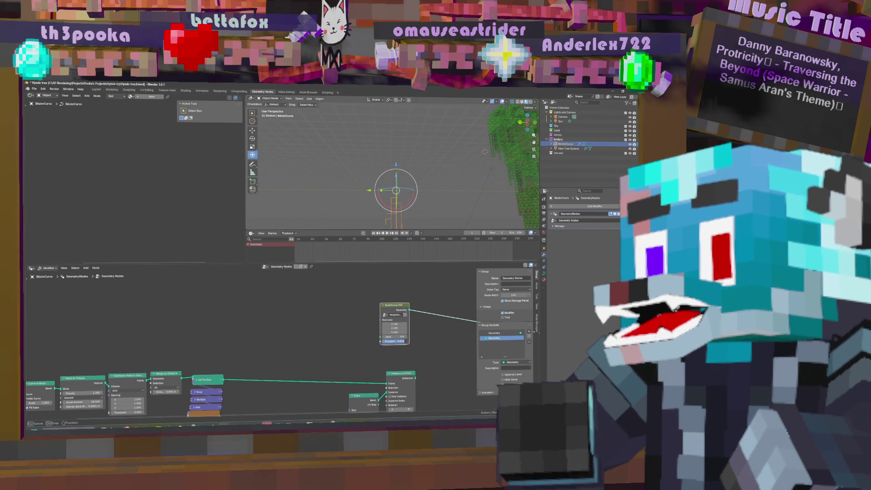
{"action": "left_click_drag", "start_coordinate": [394, 332], "coordinate": [399, 332]}
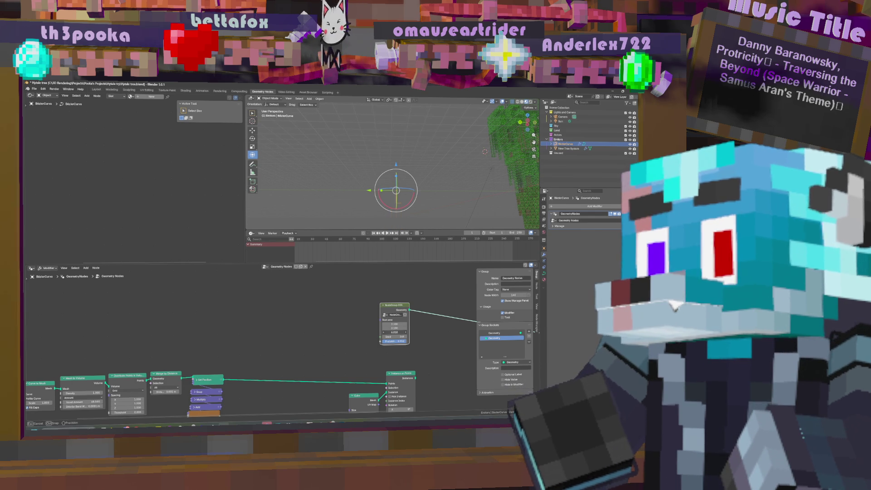
{"action": "left_click_drag", "start_coordinate": [399, 332], "coordinate": [408, 332]}
{"action": "middle_click_drag", "start_coordinate": [410, 196], "coordinate": [390, 199]}
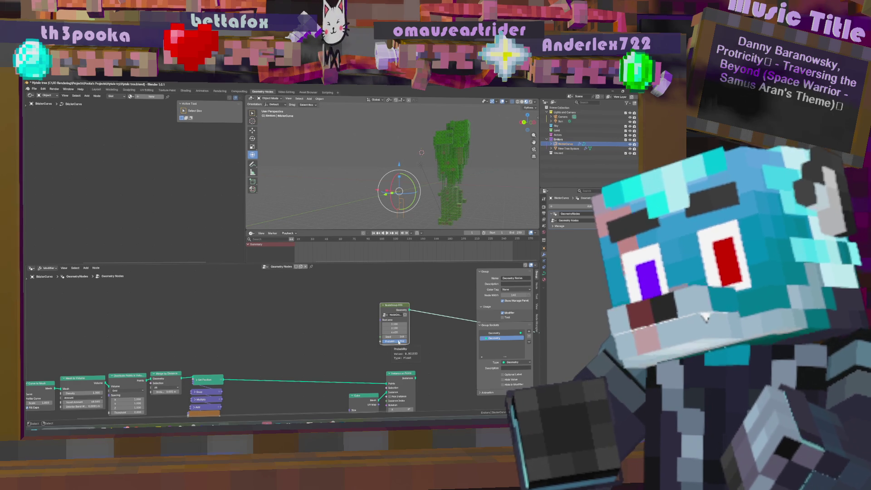
{"action": "key", "text": "Tab"}
{"action": "key", "text": "Tab"}
Step: Rename the tree node group to 'Tree Root Hytale'
{"action": "double_click", "coordinate": [395, 314]}
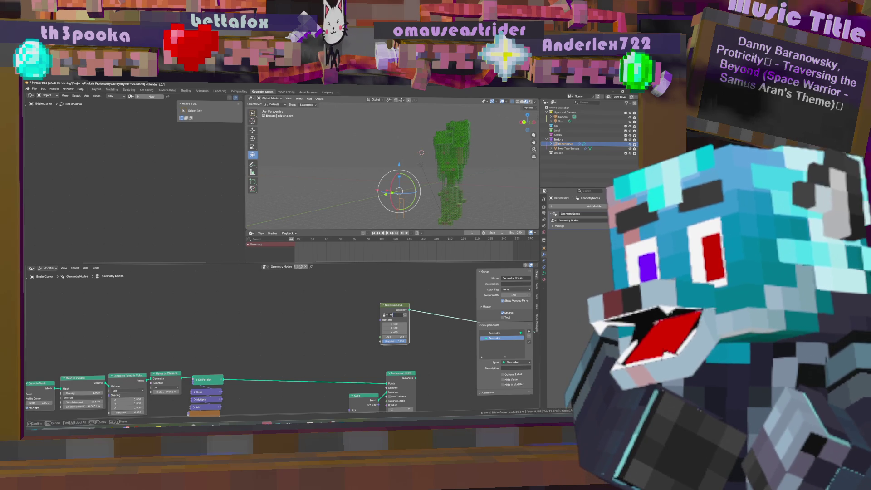
{"action": "type", "text": "Tree"}
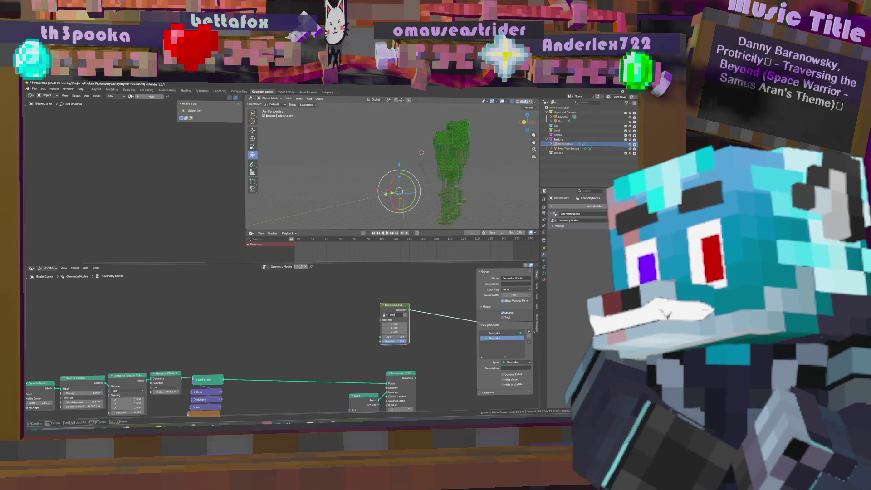
{"action": "type", "text": " Root N"}
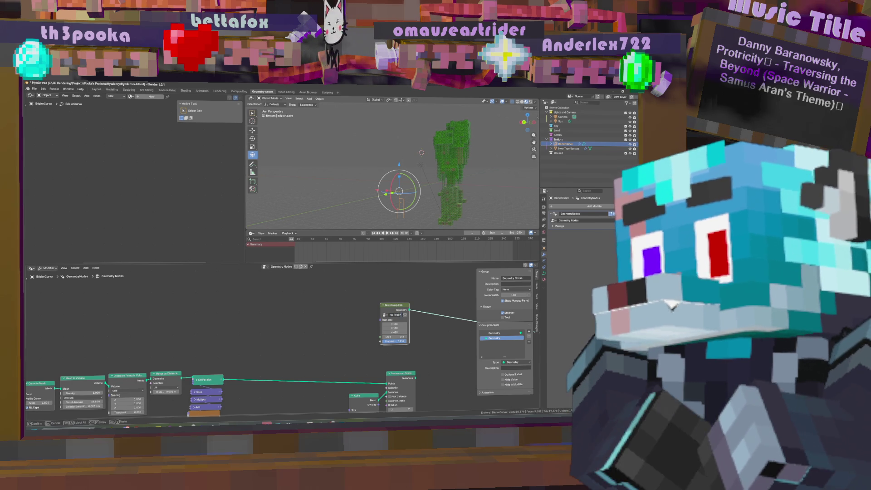
{"action": "key", "text": "Return"}
Step: Move the Tree Root Hytale node left in the main tree and save the file
{"action": "left_click_drag", "start_coordinate": [392, 306], "coordinate": [301, 303]}
{"action": "middle_click_drag", "start_coordinate": [353, 325], "coordinate": [375, 325]}
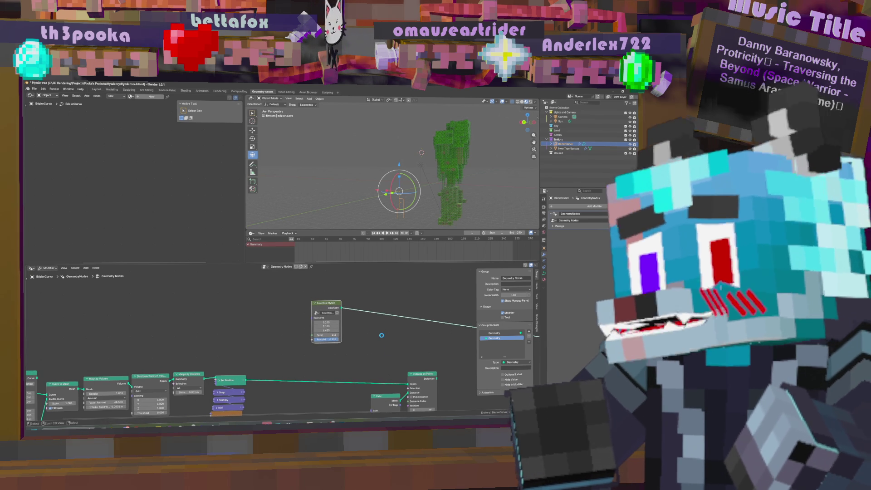
{"action": "middle_click_drag", "start_coordinate": [393, 359], "coordinate": [382, 337]}
{"action": "key", "text": "ctrl+s"}
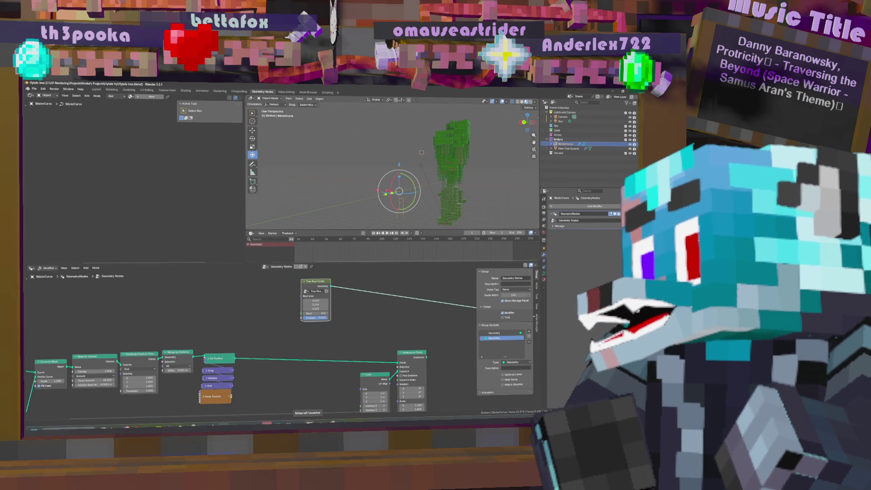
{"action": "left_click", "coordinate": [326, 288]}
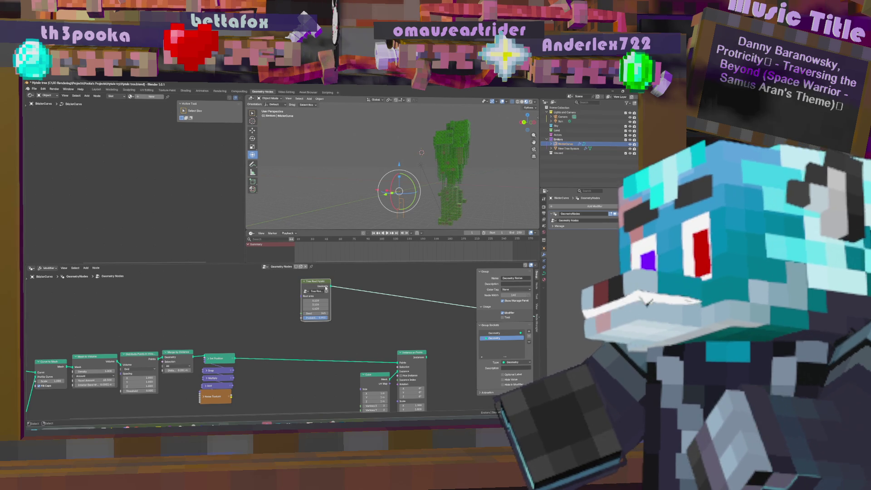
Step: Insert a Join Geometry node into the link feeding the main Group Output
{"action": "key", "text": "Tab"}
{"action": "scroll", "coordinate": [363, 333], "scroll_direction": "down", "scroll_amount": 2}
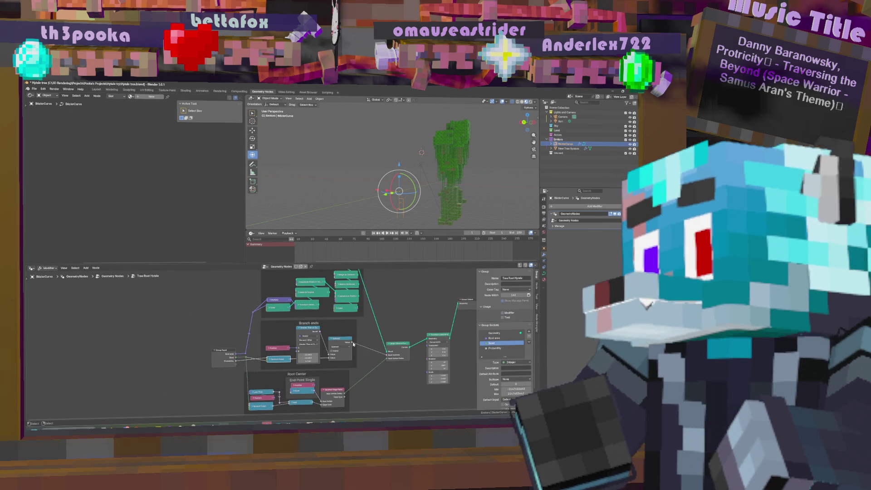
{"action": "key", "text": "Tab"}
{"action": "middle_click_drag", "start_coordinate": [372, 334], "coordinate": [342, 328]}
{"action": "scroll", "coordinate": [343, 331], "scroll_direction": "down", "scroll_amount": 2}
{"action": "middle_click_drag", "start_coordinate": [423, 300], "coordinate": [312, 310]}
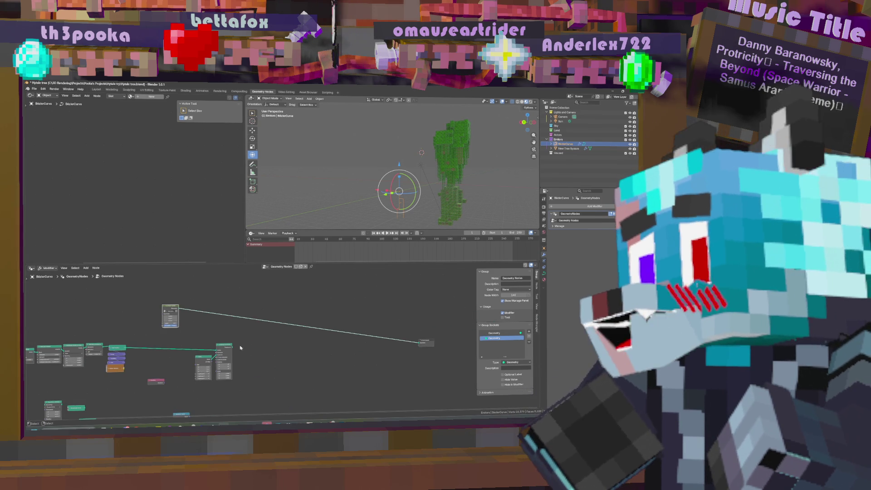
{"action": "left_click_drag", "start_coordinate": [419, 343], "coordinate": [312, 317]}
{"action": "type", "text": "join"}
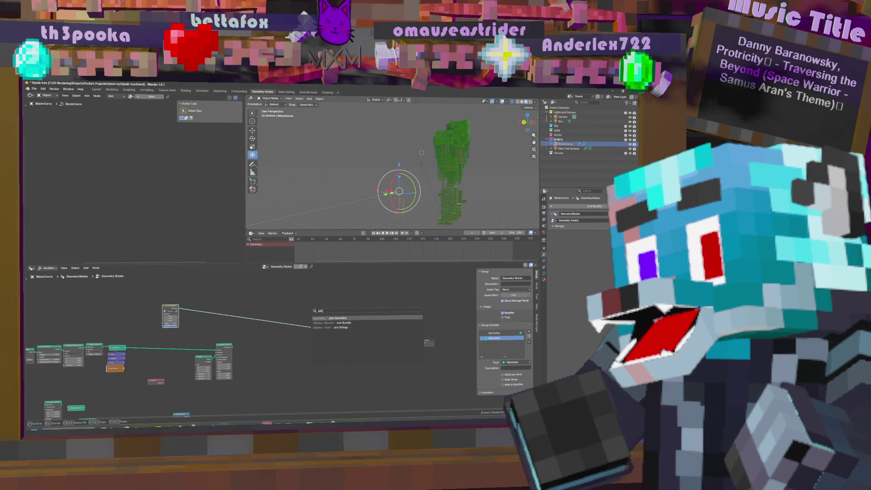
{"action": "key", "text": "Return"}
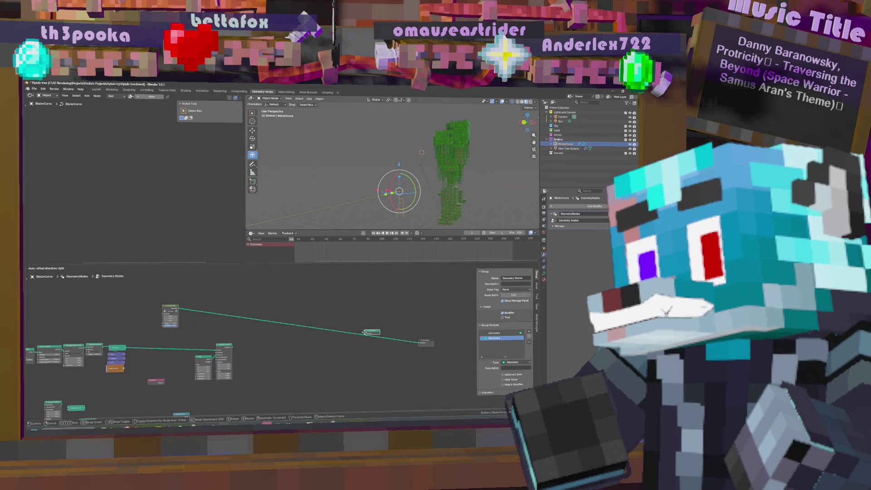
{"action": "left_click", "coordinate": [363, 338]}
Step: Connect Instance on Points and the pole curve geometry into Join Geometry
{"action": "scroll", "coordinate": [266, 367], "scroll_direction": "up", "scroll_amount": 2}
{"action": "middle_click_drag", "start_coordinate": [266, 367], "coordinate": [240, 360]}
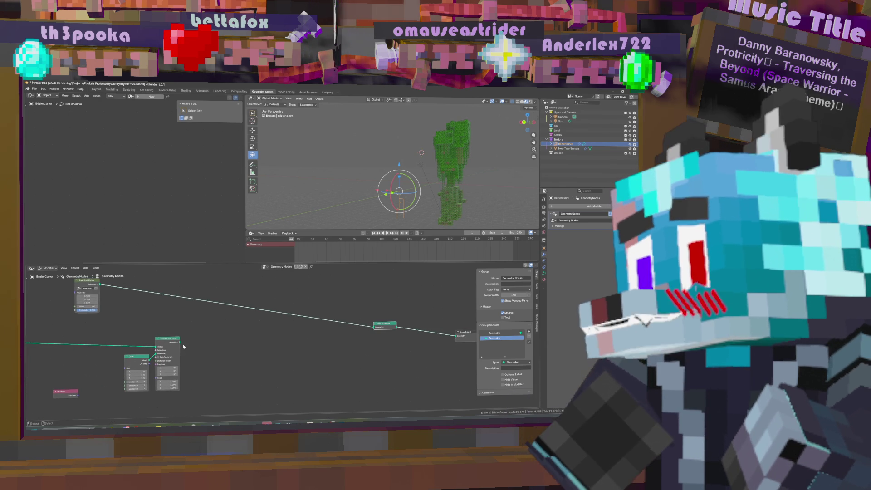
{"action": "left_click_drag", "start_coordinate": [180, 341], "coordinate": [374, 327]}
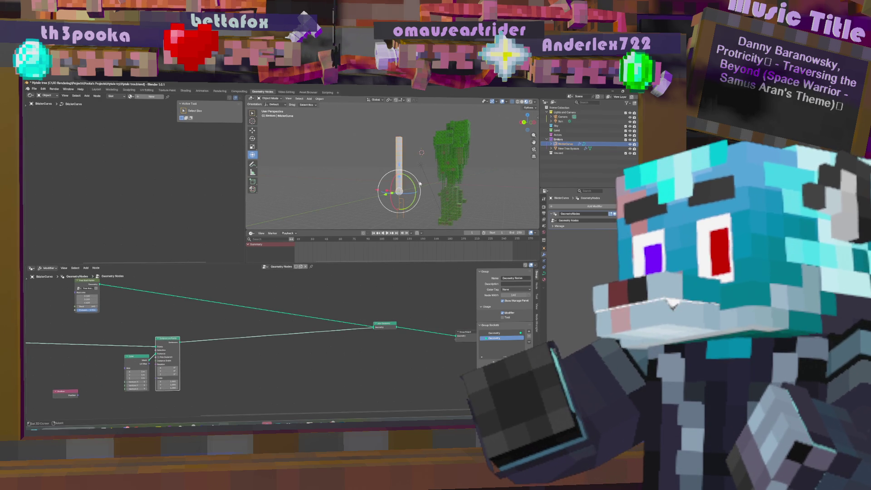
{"action": "middle_click_drag", "start_coordinate": [390, 152], "coordinate": [410, 149]}
Step: Check the BezierCurve pole's top and bottom points in Edit Mode, cancelling every test move
{"action": "key", "text": "Tab"}
{"action": "key", "text": "g"}
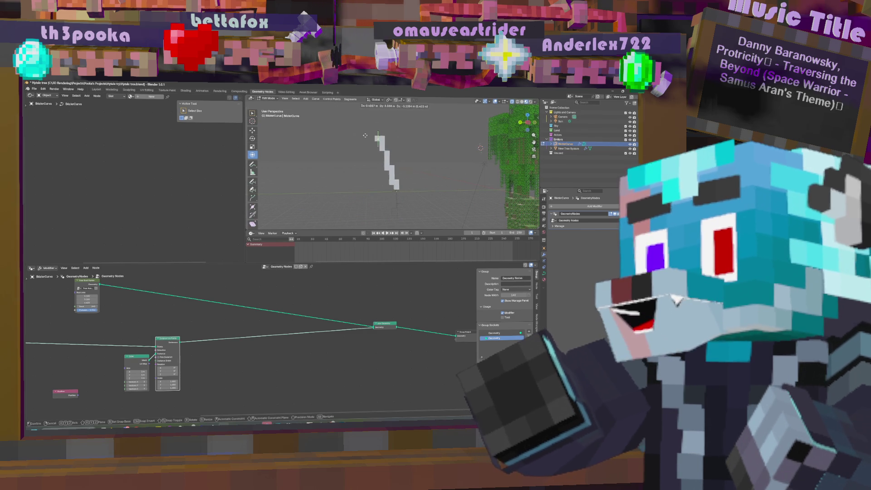
{"action": "key", "text": "Escape"}
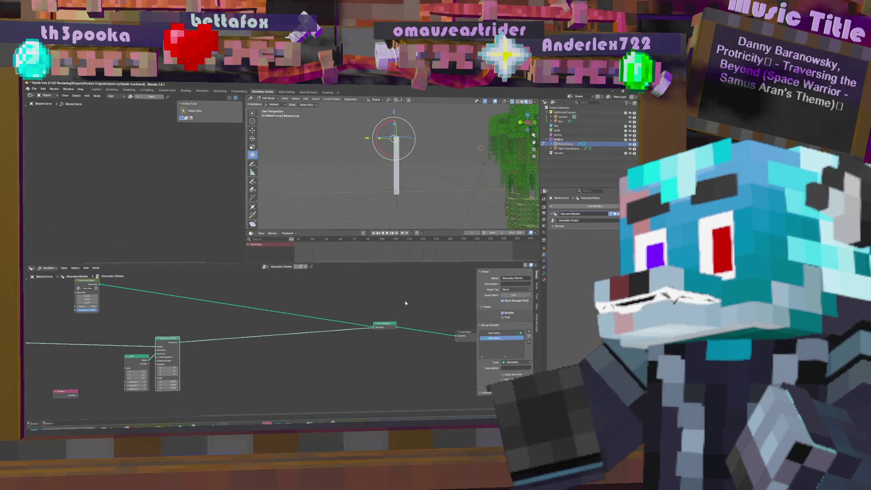
{"action": "left_click", "coordinate": [396, 191]}
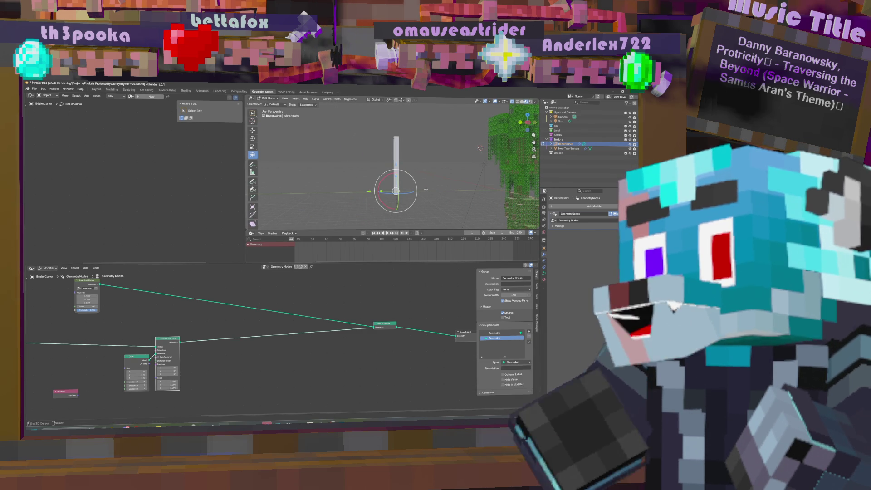
{"action": "key", "text": "g"}
{"action": "key", "text": "Escape"}
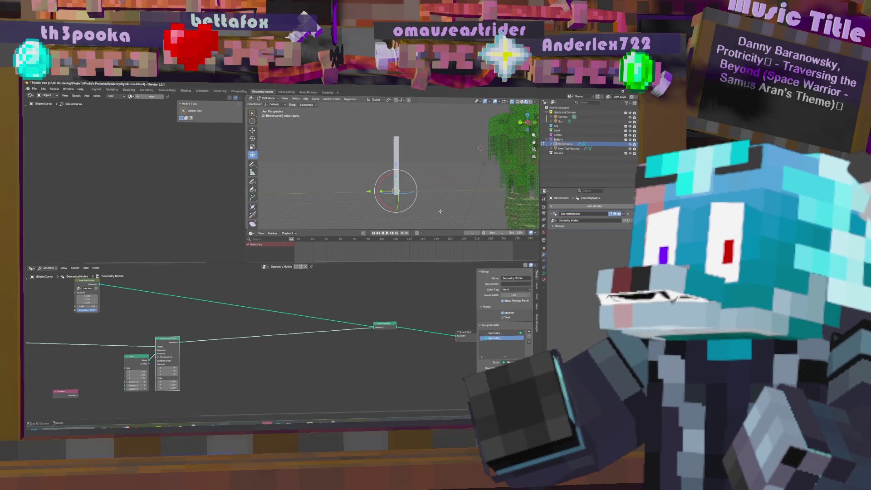
{"action": "middle_click_drag", "start_coordinate": [443, 202], "coordinate": [478, 187]}
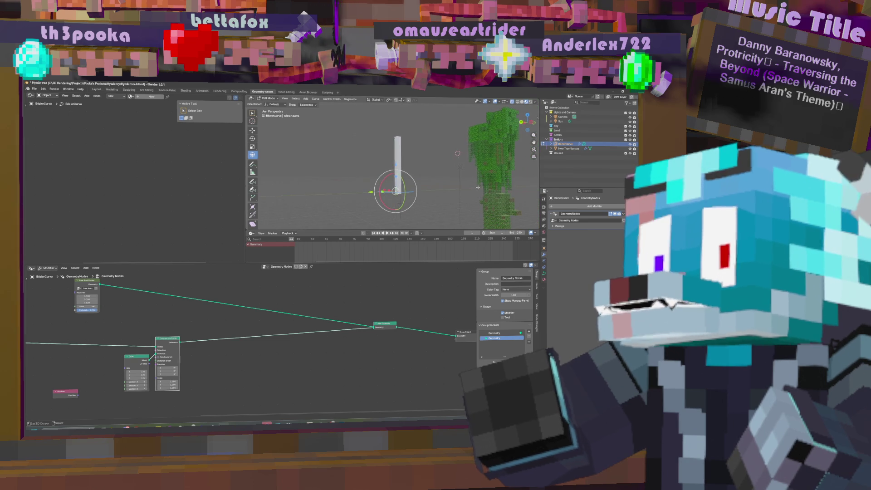
{"action": "key", "text": "ctrl+i"}
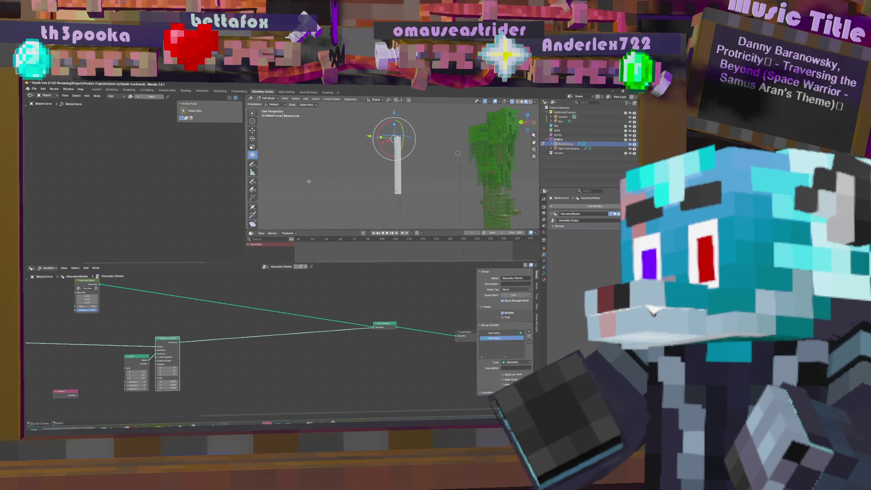
{"action": "middle_click_drag", "start_coordinate": [248, 313], "coordinate": [361, 335]}
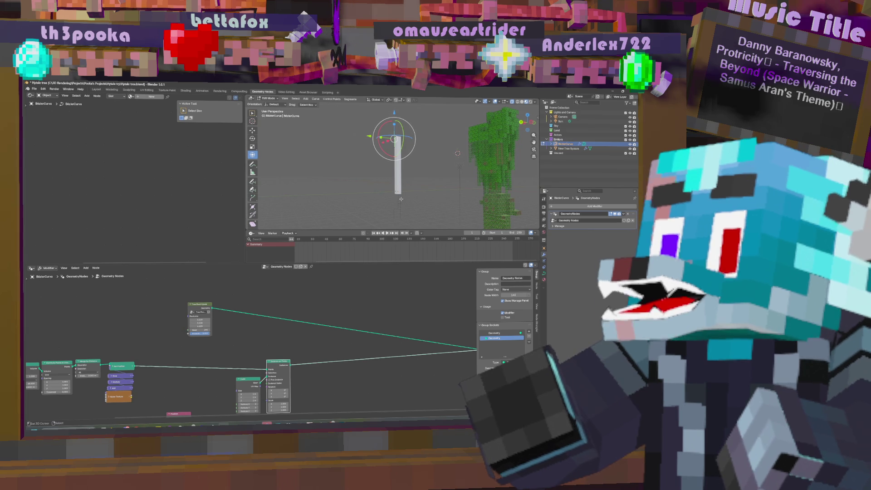
Step: Inside Tree Root Hytale, pull Position out of the End Point Single frame and expand Equal
{"action": "left_click", "coordinate": [209, 307]}
{"action": "middle_click_drag", "start_coordinate": [370, 346], "coordinate": [353, 301]}
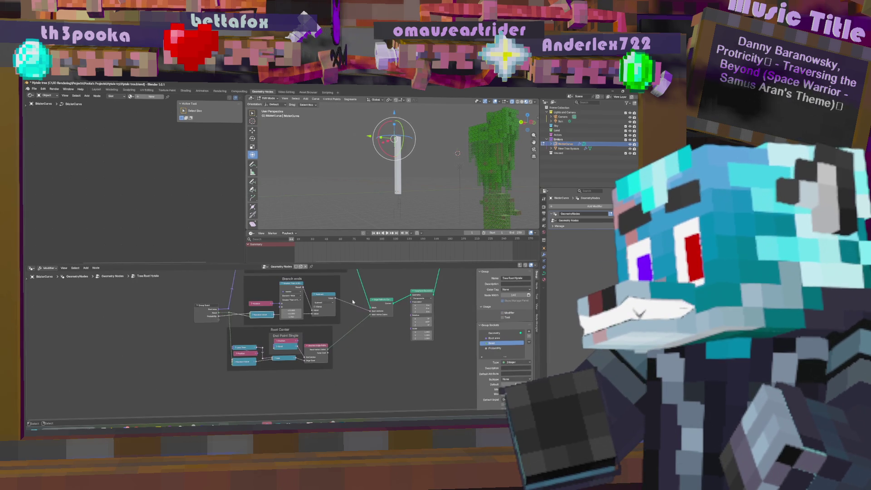
{"action": "scroll", "coordinate": [335, 346], "scroll_direction": "up", "scroll_amount": 2}
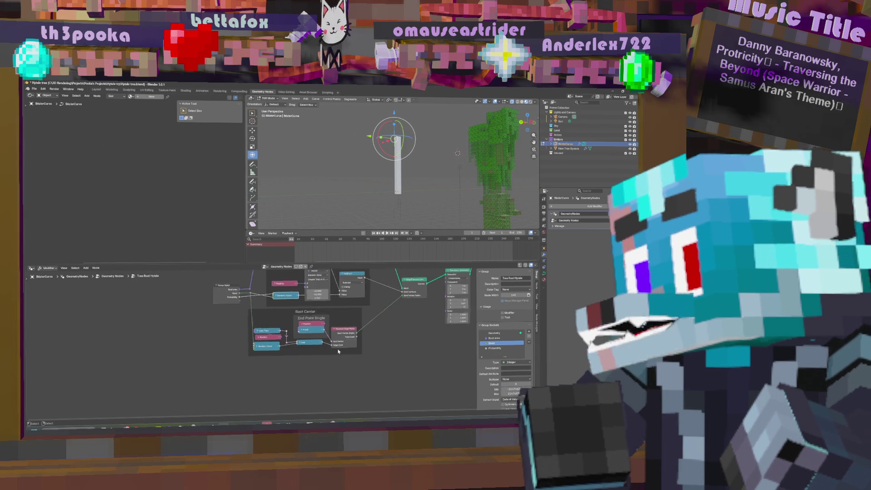
{"action": "left_click_drag", "start_coordinate": [314, 319], "coordinate": [258, 314]}
{"action": "left_click", "coordinate": [308, 325]}
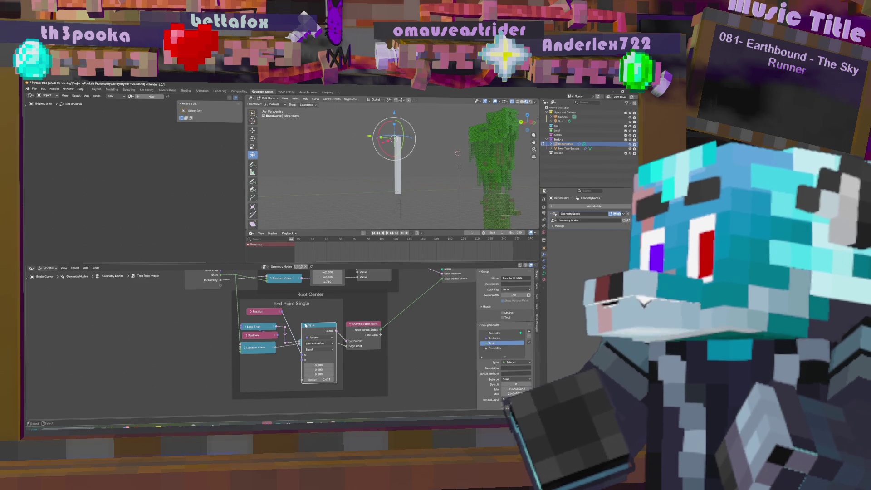
{"action": "scroll", "coordinate": [366, 313], "scroll_direction": "down", "scroll_amount": 5}
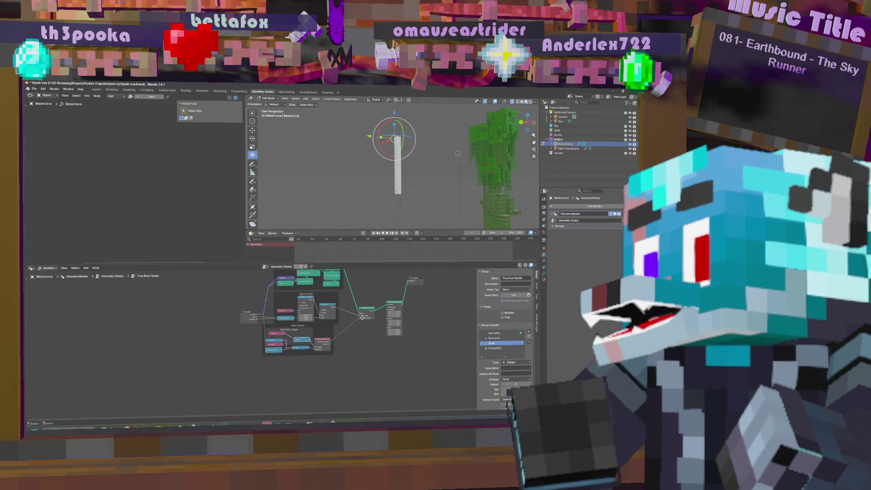
Step: Back in the main tree, duplicate the Tree Root Hytale group node and place the copy
{"action": "key", "text": "Tab"}
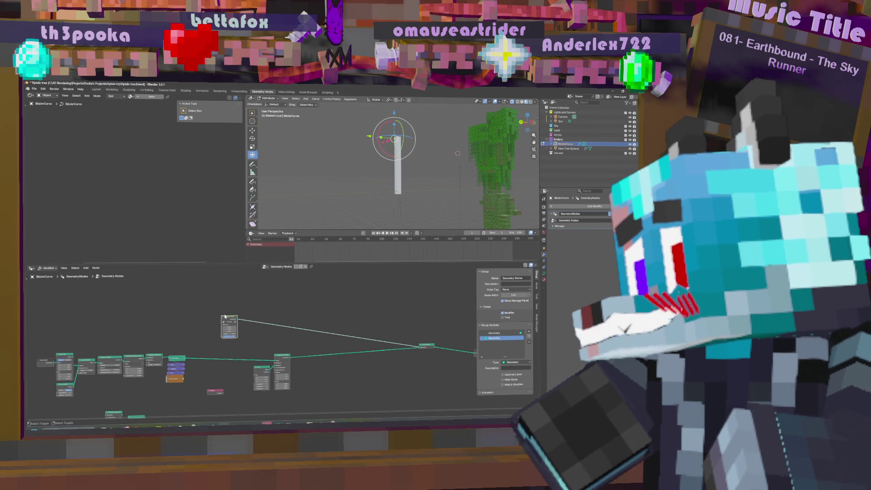
{"action": "key", "text": "shift+d"}
{"action": "left_click", "coordinate": [323, 369]}
{"action": "middle_click_drag", "start_coordinate": [322, 369], "coordinate": [312, 334]}
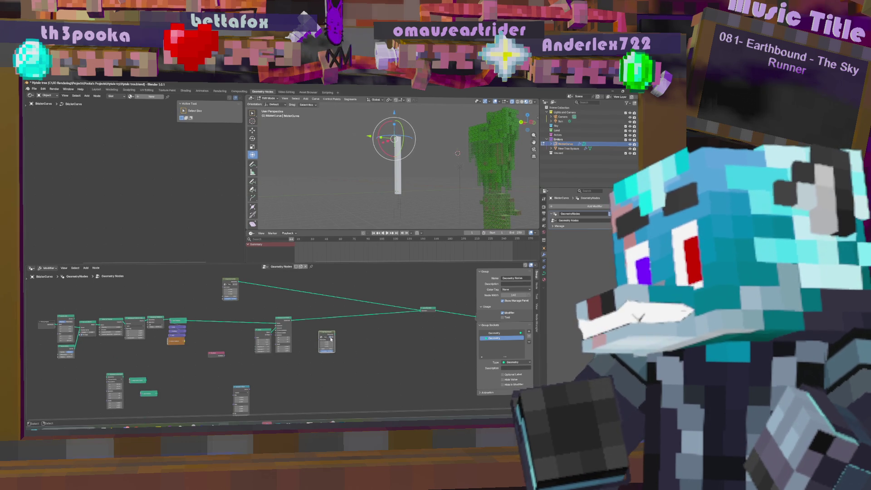
Step: Check the duplicated group's contents, then move the copy down and left in the main tree
{"action": "key", "text": "Tab"}
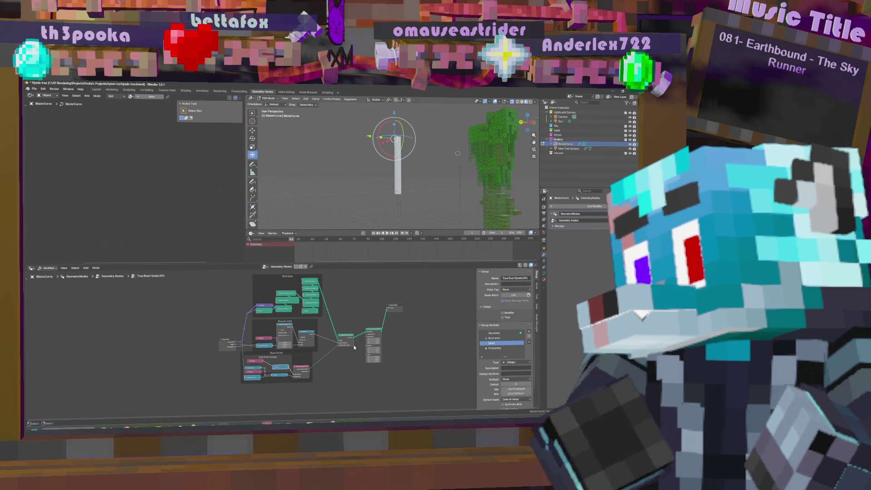
{"action": "key", "text": "Tab"}
{"action": "mouse_move", "coordinate": [330, 357]}
{"action": "middle_mouse_down"}
{"action": "mouse_move", "coordinate": [300, 356]}
{"action": "mouse_move", "coordinate": [320, 349]}
{"action": "mouse_move", "coordinate": [317, 362]}
{"action": "middle_mouse_up"}
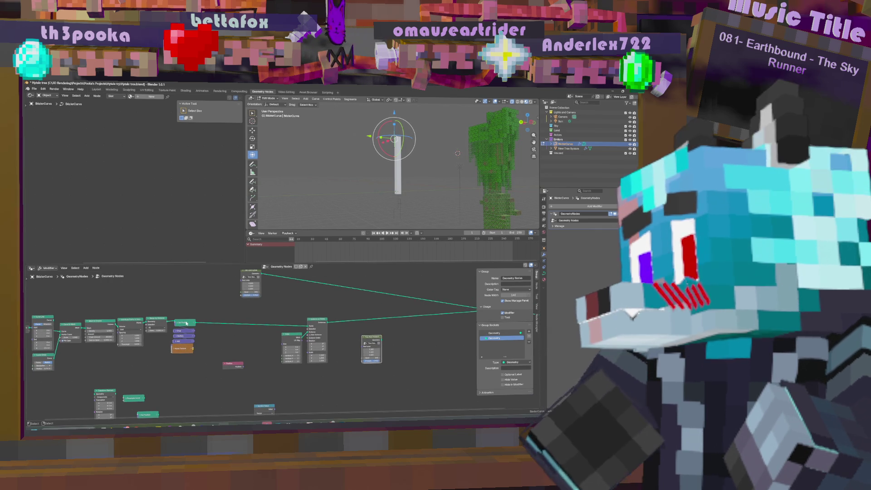
{"action": "mouse_move", "coordinate": [369, 338]}
{"action": "left_mouse_down"}
{"action": "mouse_move", "coordinate": [271, 361]}
{"action": "mouse_move", "coordinate": [261, 373]}
{"action": "left_mouse_up"}
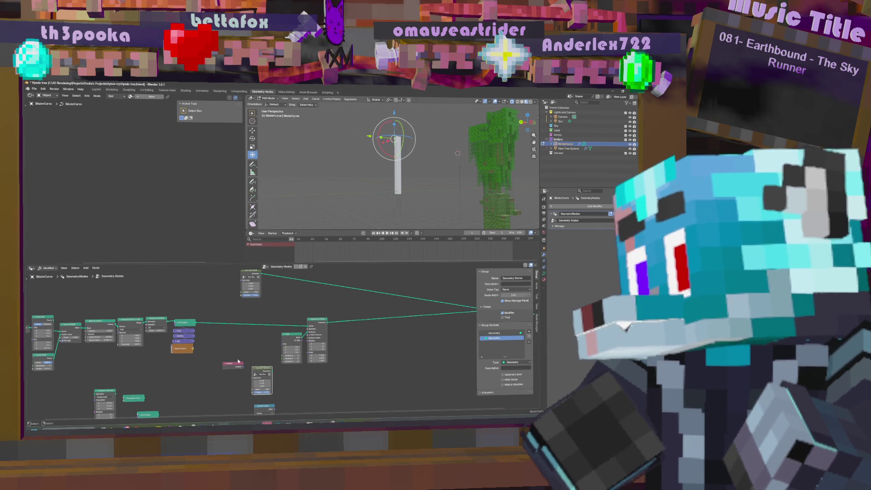
{"action": "scroll", "coordinate": [157, 376], "scroll_direction": "down", "scroll_amount": 3}
{"action": "scroll", "coordinate": [157, 376], "scroll_direction": "up", "scroll_amount": 2}
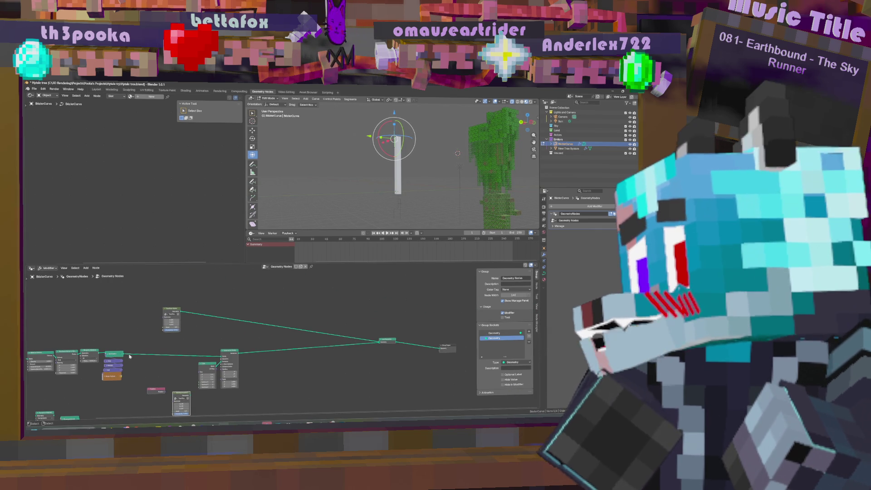
Step: Link the node's output to the Group Output and shift the node further right
{"action": "mouse_move", "coordinate": [123, 354]}
{"action": "left_mouse_down"}
{"action": "mouse_move", "coordinate": [288, 363]}
{"action": "mouse_move", "coordinate": [307, 375]}
{"action": "mouse_move", "coordinate": [439, 348]}
{"action": "left_mouse_up"}
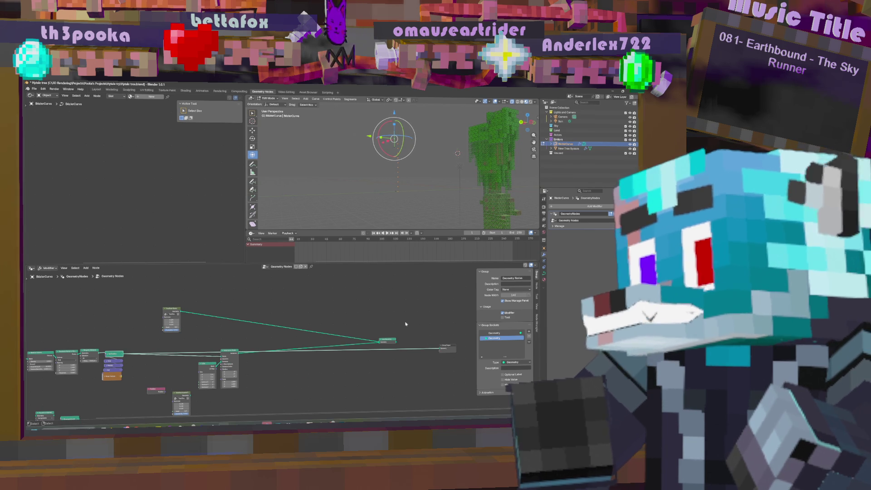
{"action": "key", "text": "g"}
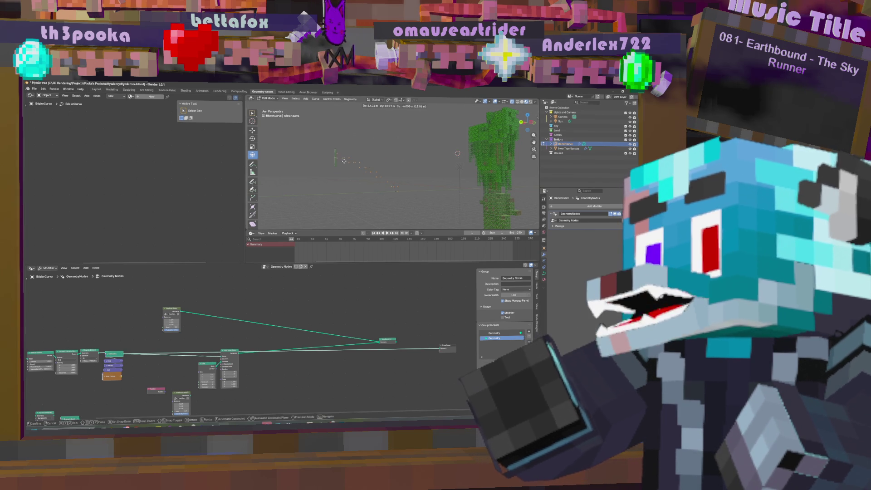
{"action": "right_click", "coordinate": [440, 168]}
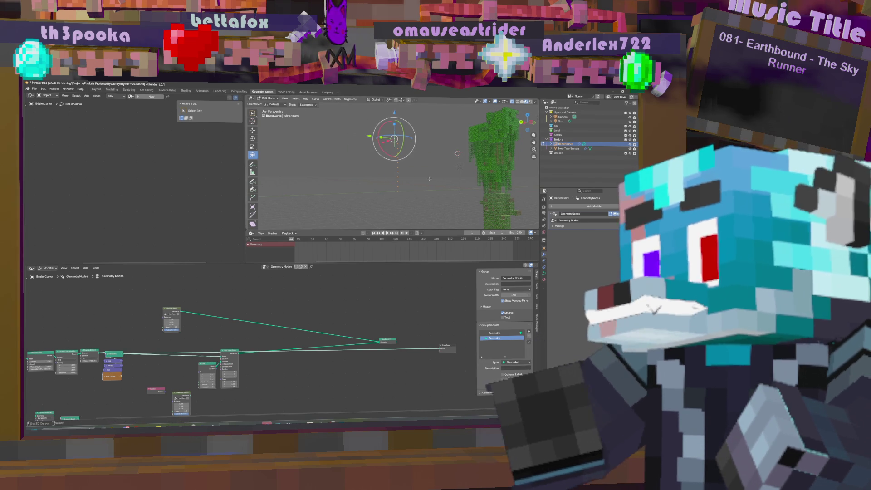
{"action": "left_click_drag", "start_coordinate": [396, 343], "coordinate": [440, 348]}
{"action": "middle_click_drag", "start_coordinate": [230, 389], "coordinate": [275, 365]}
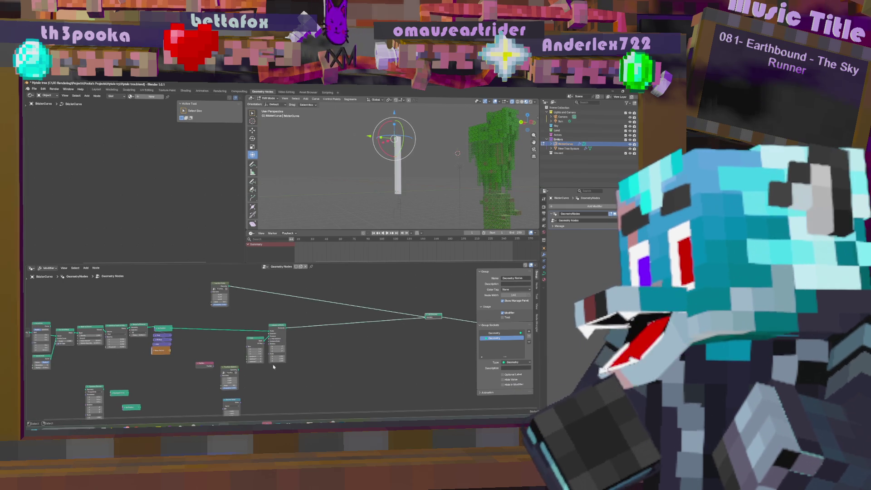
{"action": "left_click_drag", "start_coordinate": [230, 369], "coordinate": [341, 354]}
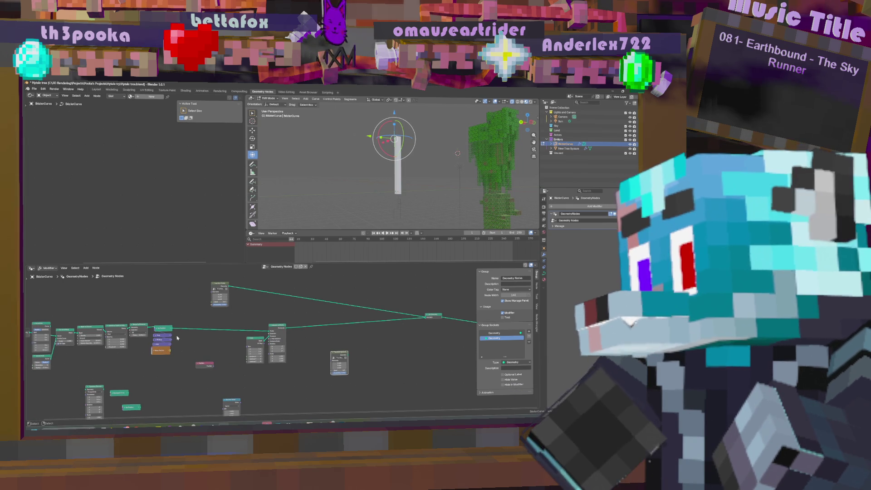
{"action": "key", "text": "Tab"}
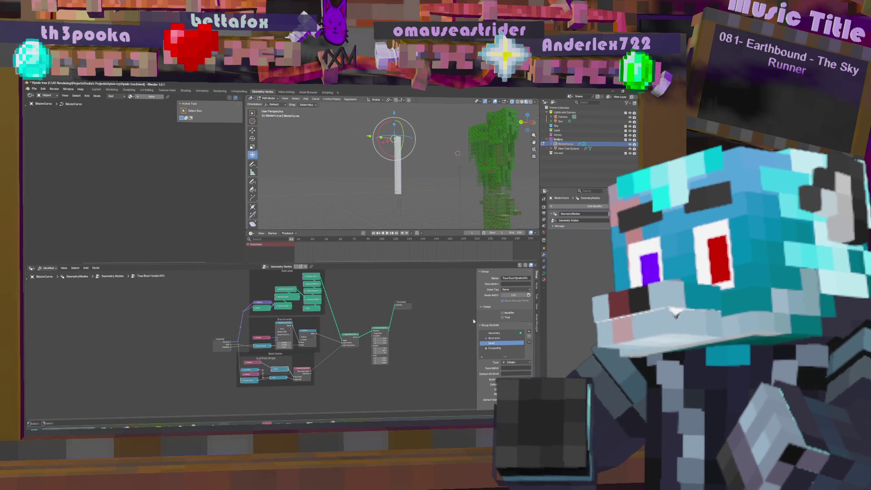
Step: Add a Geometry-type input named Socket to the Tree Root Hytale.001 group
{"action": "left_click", "coordinate": [529, 332]}
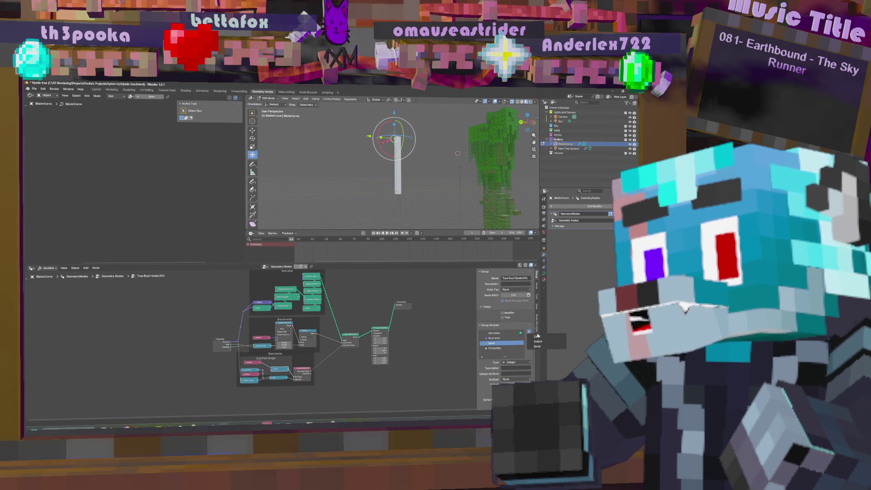
{"action": "left_click", "coordinate": [537, 337]}
{"action": "double_click", "coordinate": [492, 348]}
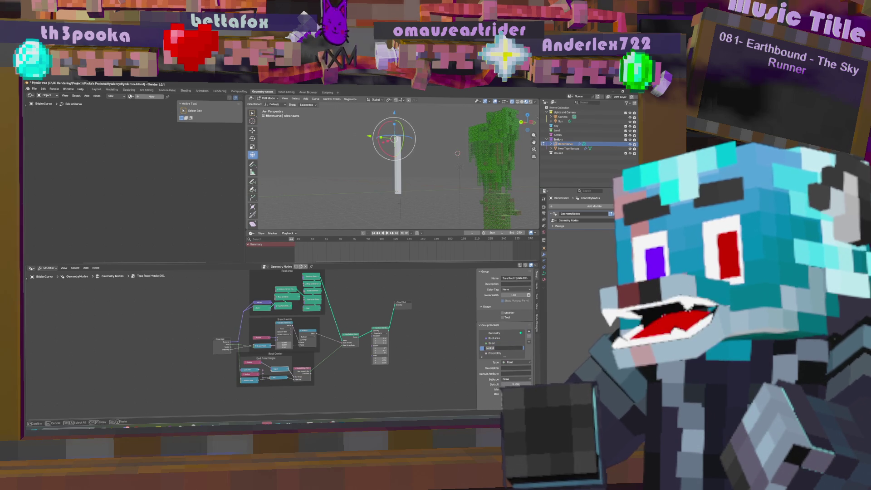
{"action": "key", "text": "Return"}
{"action": "left_click", "coordinate": [516, 362]}
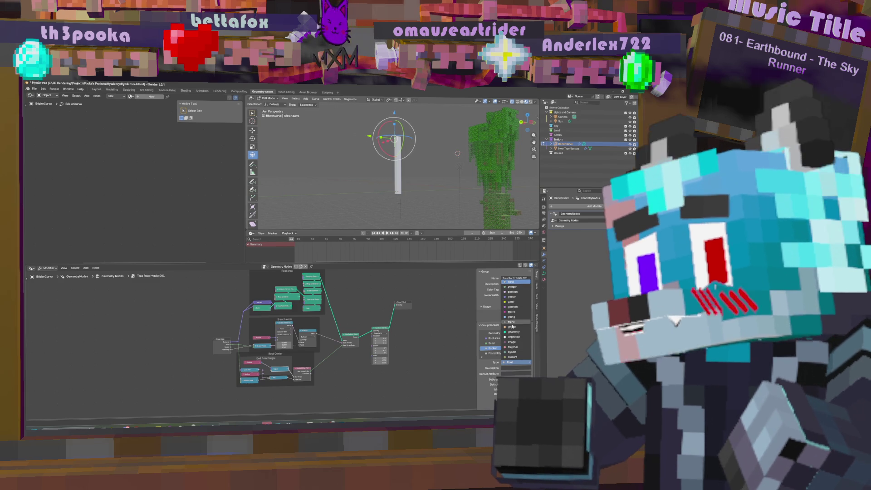
{"action": "left_click", "coordinate": [514, 331]}
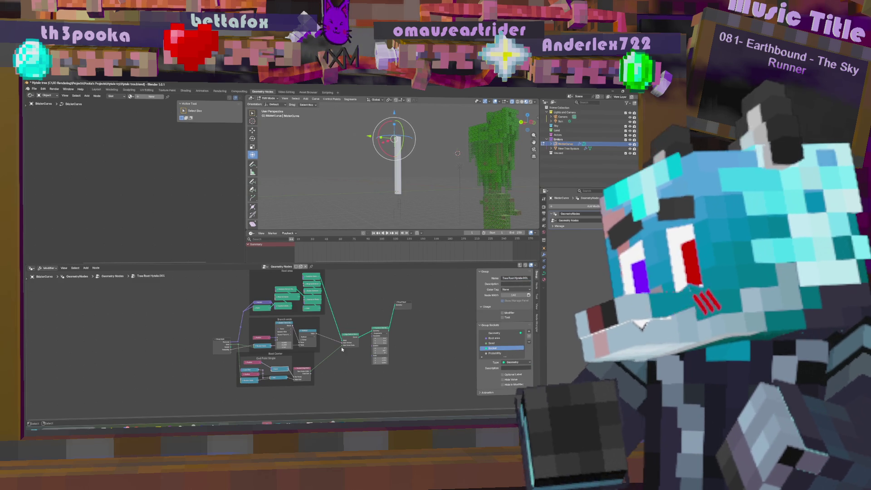
Step: Link a top-level output to the group's new Socket input, then return inside the group
{"action": "key", "text": "Tab"}
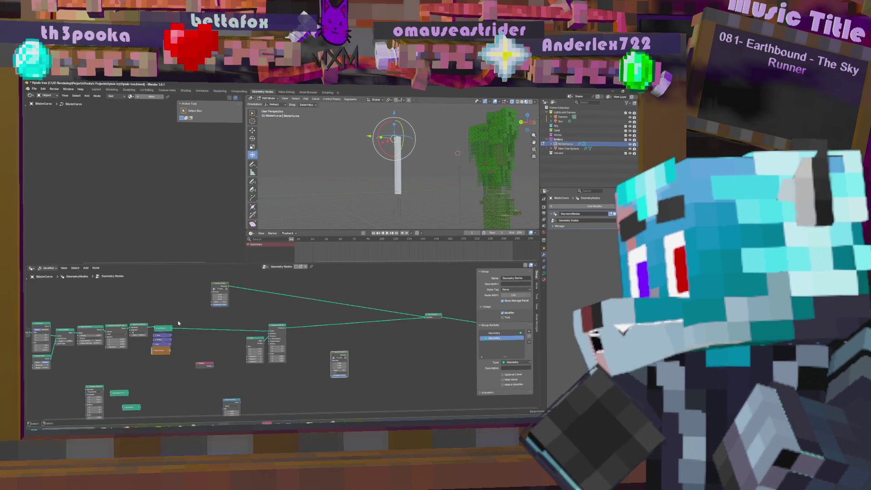
{"action": "mouse_move", "coordinate": [172, 328]}
{"action": "left_mouse_down"}
{"action": "mouse_move", "coordinate": [319, 390]}
{"action": "mouse_move", "coordinate": [332, 375]}
{"action": "left_mouse_up"}
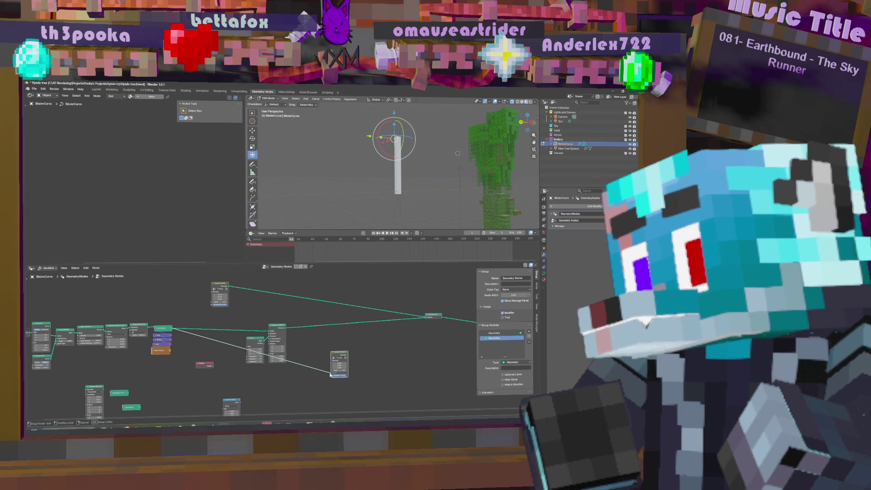
{"action": "key", "text": "Tab"}
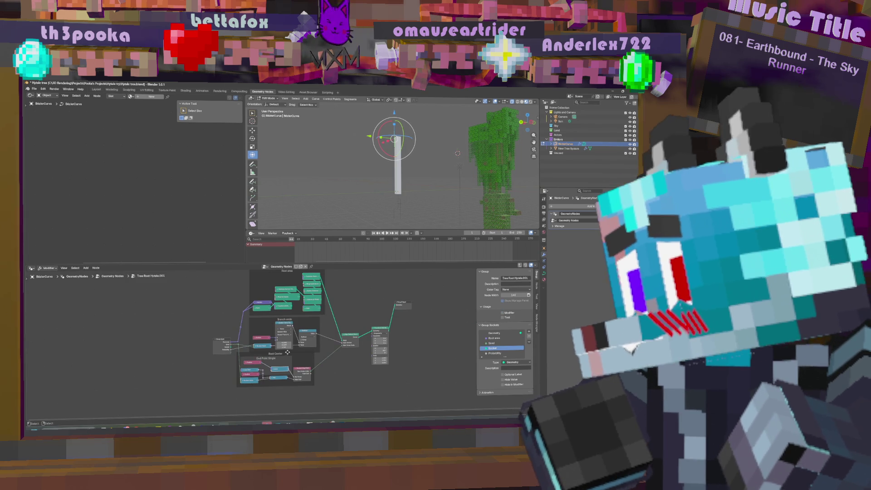
{"action": "middle_click_drag", "start_coordinate": [347, 312], "coordinate": [423, 298]}
{"action": "key", "text": "shift+a"}
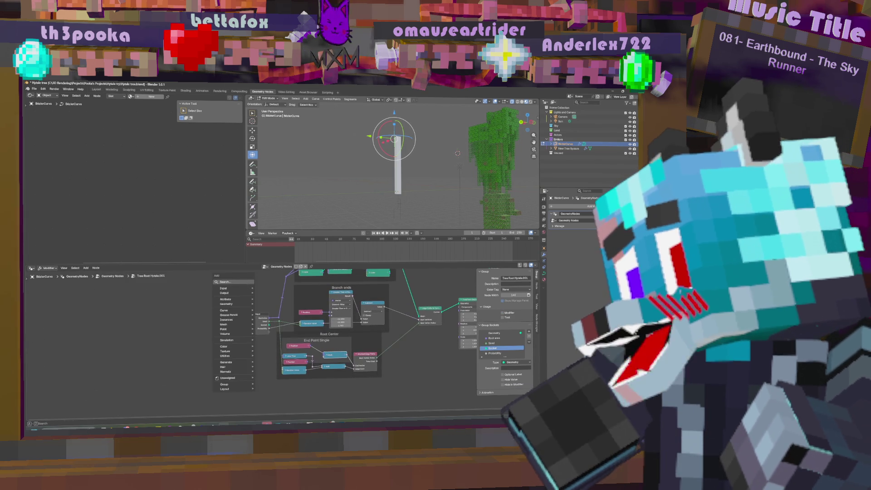
Step: Add a Capture Attribute node fed by the Group Input geometry, capturing Position
{"action": "left_click", "coordinate": [245, 283]}
{"action": "type", "text": "came"}
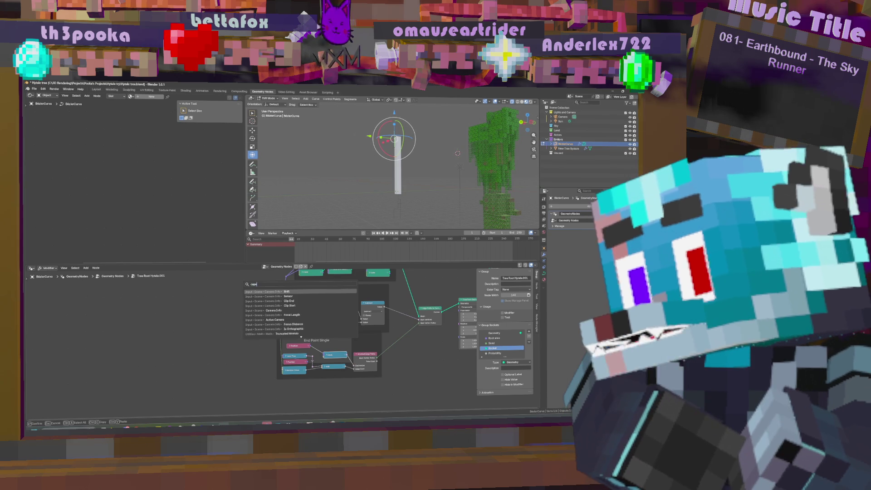
{"action": "key", "text": "BackSpace"}
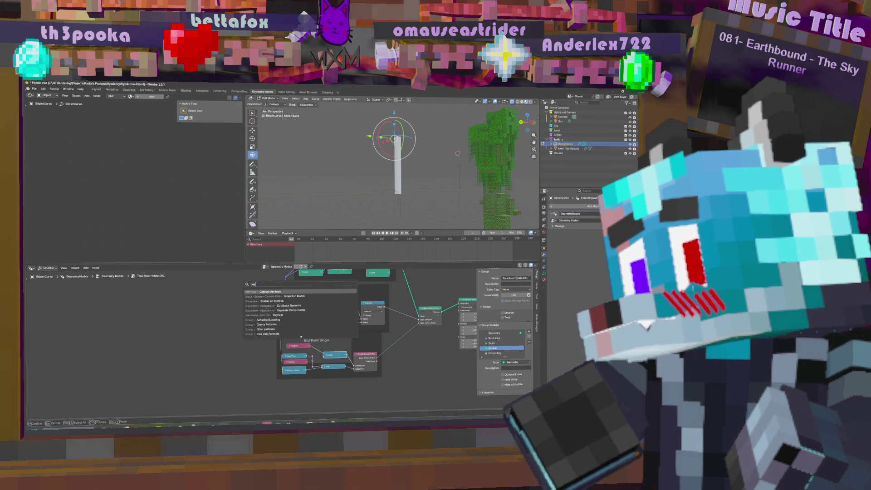
{"action": "key", "text": "Return"}
{"action": "left_click", "coordinate": [235, 347]}
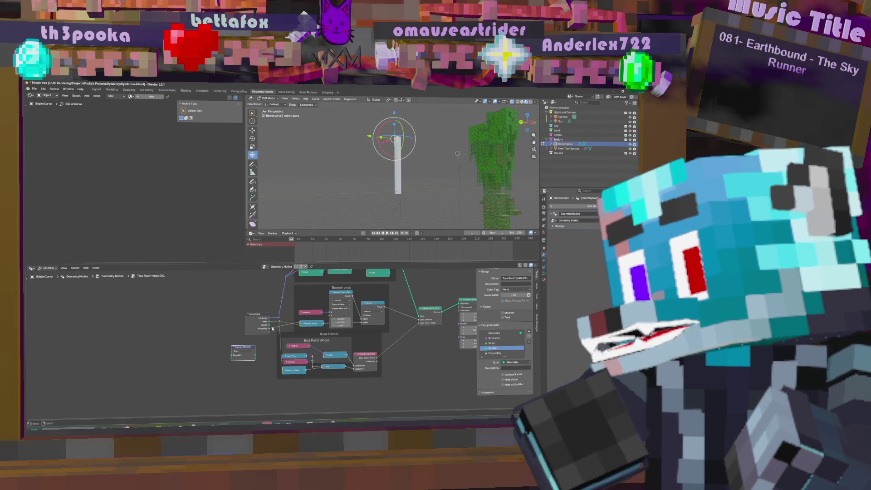
{"action": "left_click_drag", "start_coordinate": [270, 325], "coordinate": [232, 355]}
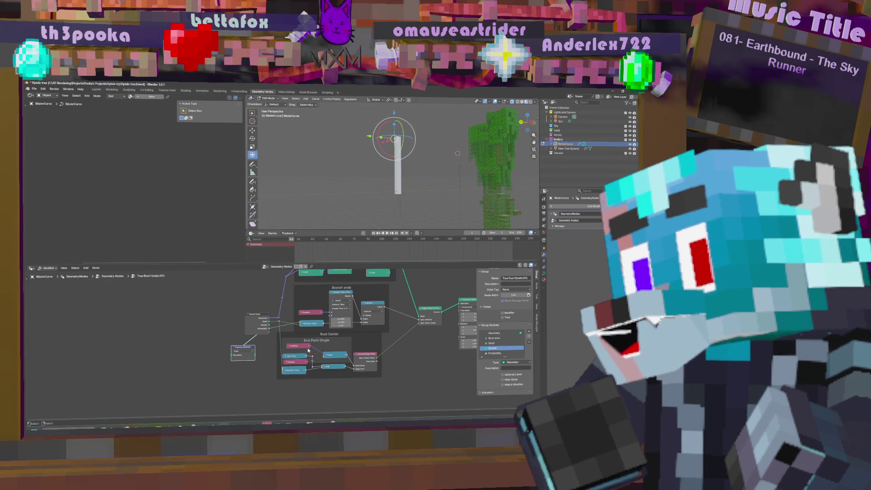
{"action": "left_click_drag", "start_coordinate": [311, 347], "coordinate": [249, 357]}
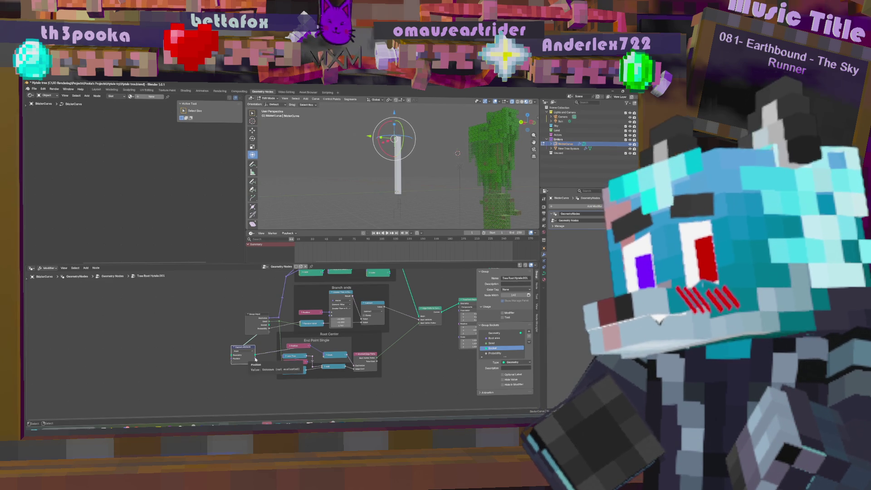
Step: Link Capture Attribute's output onward, then wire Tree Root toward the parent Group Output
{"action": "middle_click_drag", "start_coordinate": [256, 360], "coordinate": [228, 366]}
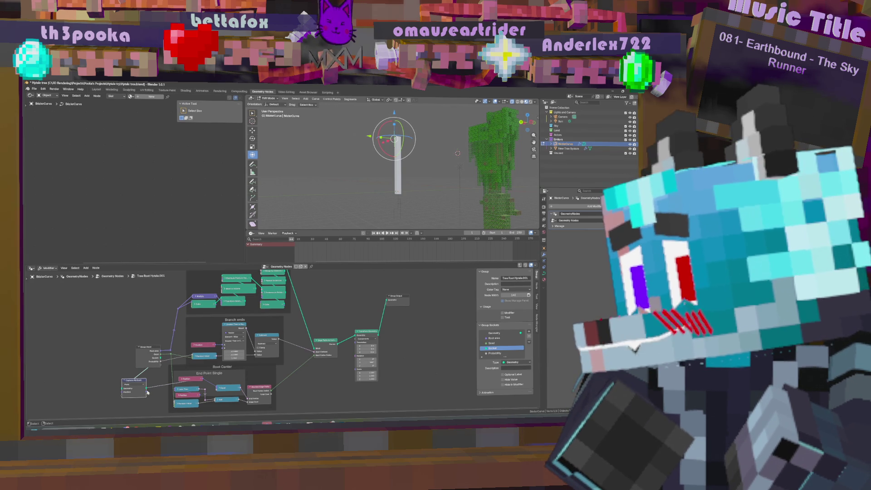
{"action": "left_click_drag", "start_coordinate": [147, 392], "coordinate": [215, 389]}
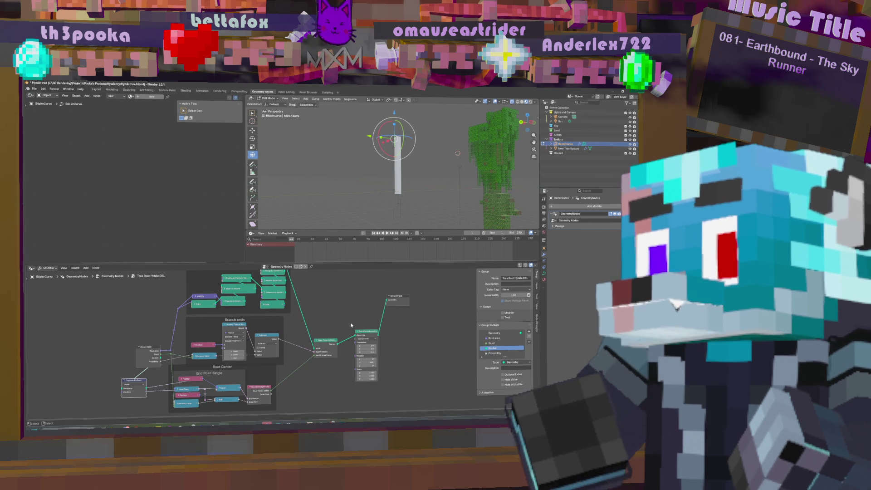
{"action": "key", "text": "Tab"}
{"action": "mouse_move", "coordinate": [283, 373]}
{"action": "left_mouse_down"}
{"action": "mouse_move", "coordinate": [472, 366]}
{"action": "mouse_move", "coordinate": [460, 328]}
{"action": "left_mouse_up"}
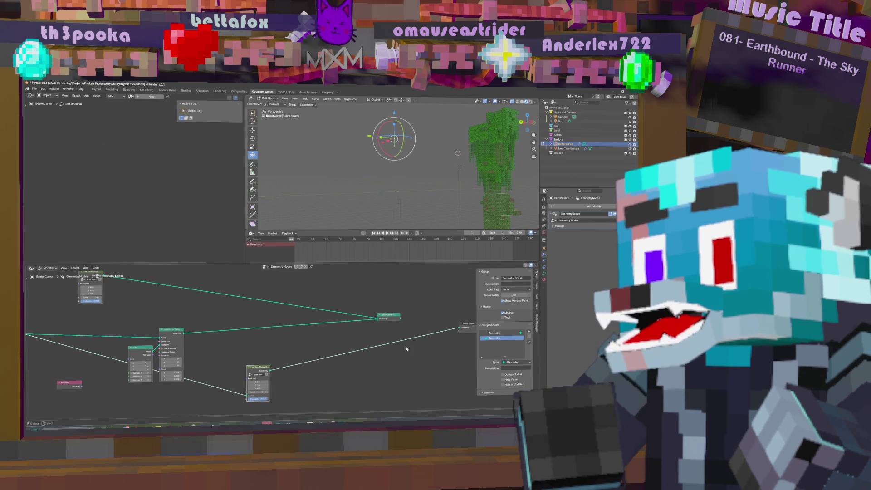
Step: Look over the Tree Root Hytale.001 group's nodes, glance at the parent tree, and re-enter the group
{"action": "key", "text": "Tab"}
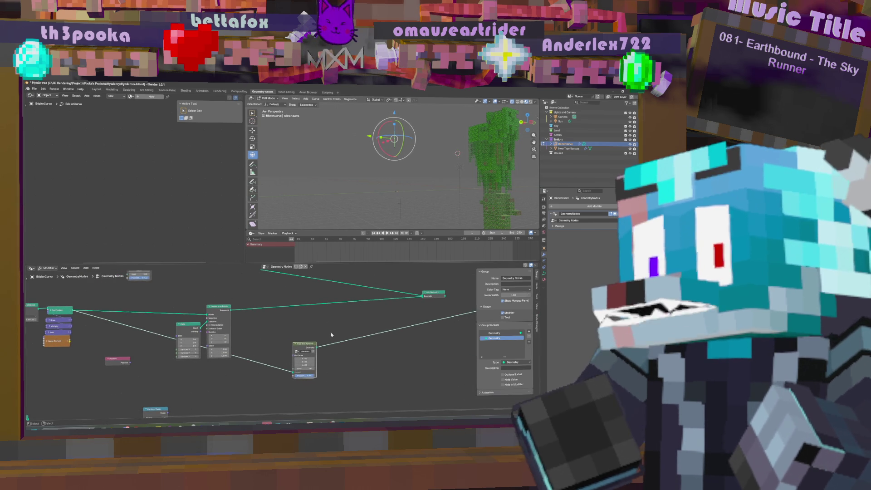
{"action": "key", "text": "Home"}
{"action": "mouse_move", "coordinate": [324, 348]}
{"action": "middle_mouse_down"}
{"action": "mouse_move", "coordinate": [294, 351]}
{"action": "mouse_move", "coordinate": [299, 377]}
{"action": "mouse_move", "coordinate": [285, 377]}
{"action": "middle_mouse_up"}
{"action": "middle_click_drag", "start_coordinate": [345, 351], "coordinate": [339, 386]}
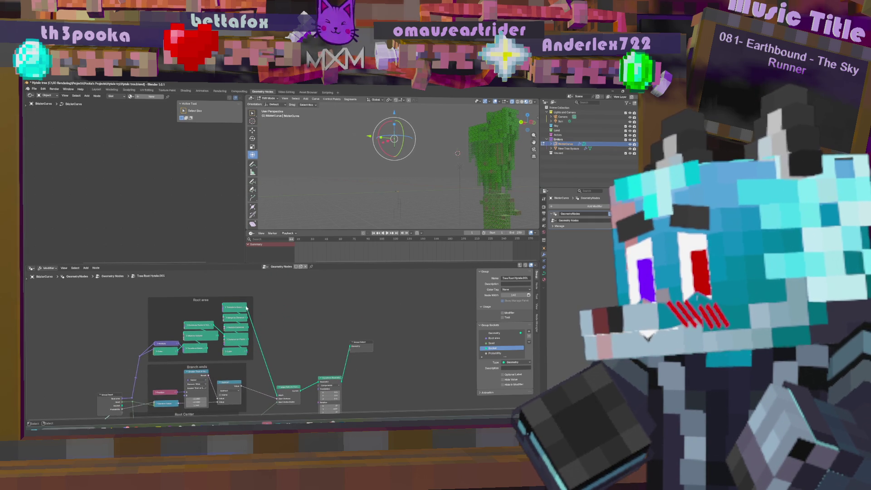
{"action": "middle_click_drag", "start_coordinate": [320, 345], "coordinate": [315, 297]}
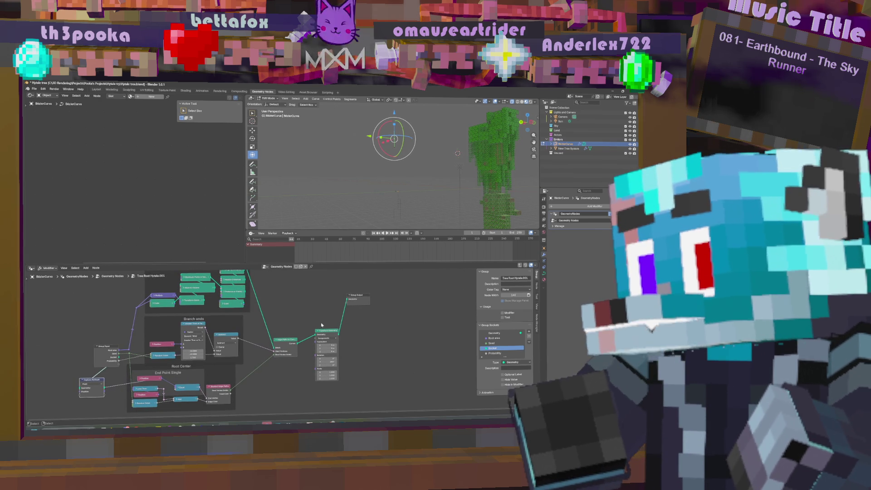
{"action": "key", "text": "Tab"}
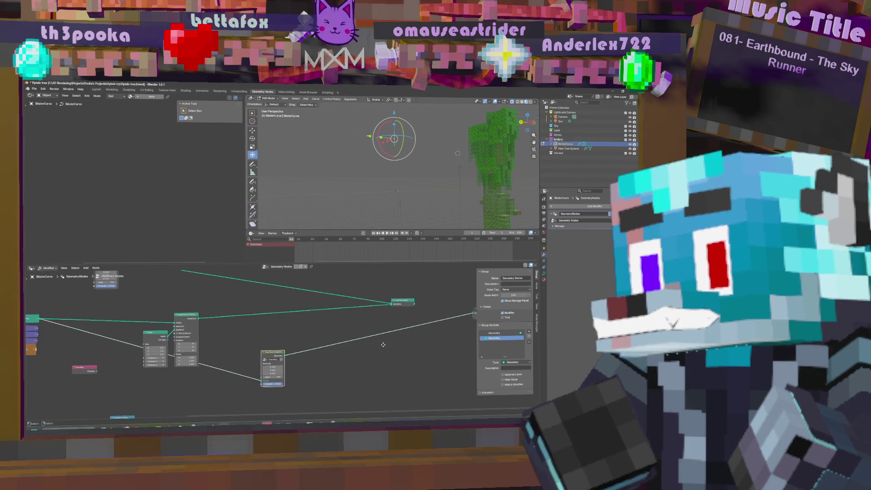
{"action": "middle_click_drag", "start_coordinate": [269, 368], "coordinate": [394, 328]}
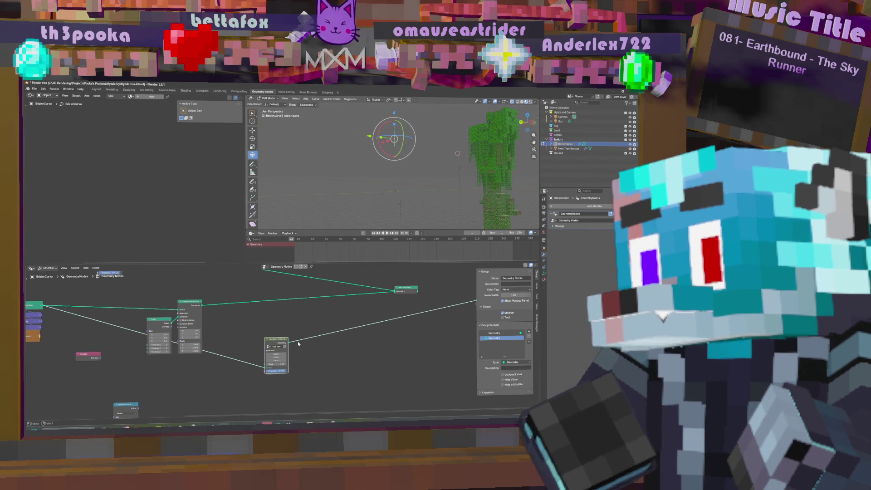
{"action": "key", "text": "Tab"}
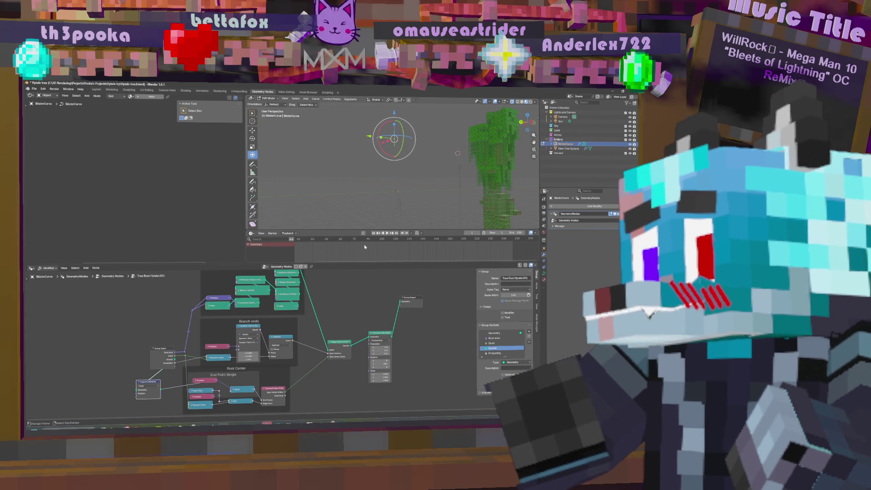
Step: Delete the Transform Geometry node so Edge Paths feeds the group output directly
{"action": "middle_click_drag", "start_coordinate": [353, 324], "coordinate": [332, 328]}
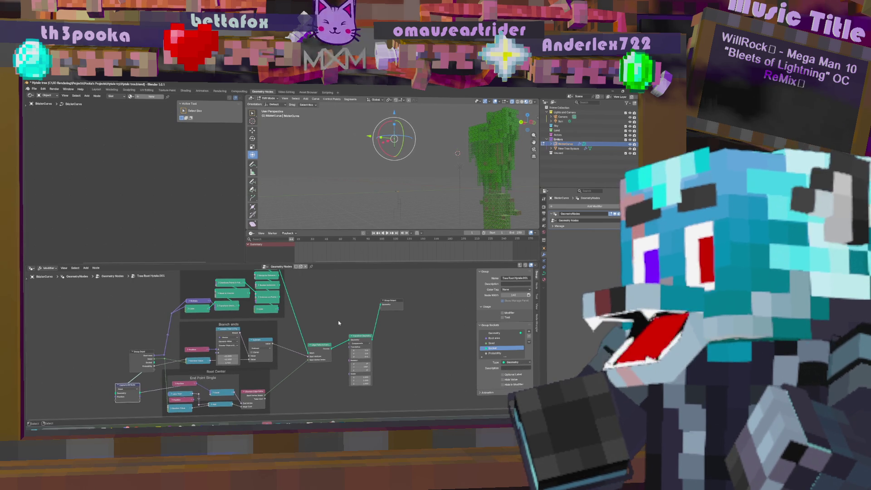
{"action": "mouse_move", "coordinate": [353, 316]}
{"action": "middle_mouse_down"}
{"action": "mouse_move", "coordinate": [375, 320]}
{"action": "mouse_move", "coordinate": [373, 334]}
{"action": "middle_mouse_up"}
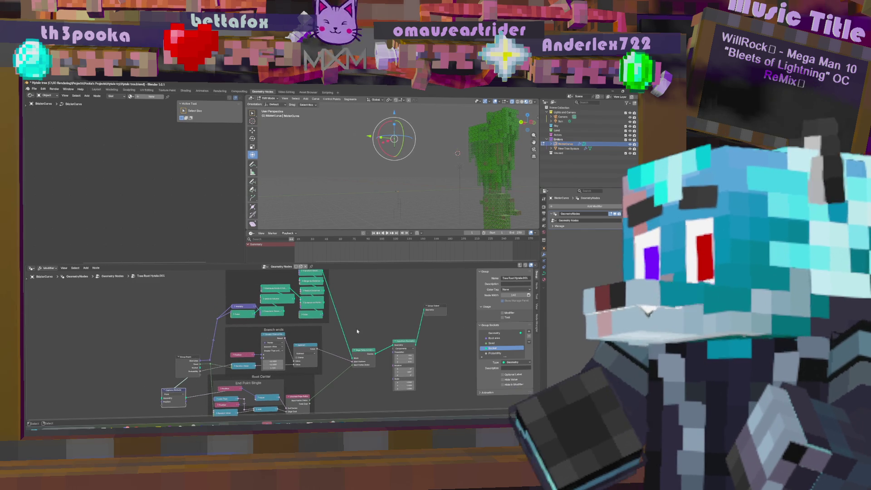
{"action": "left_click", "coordinate": [263, 313]}
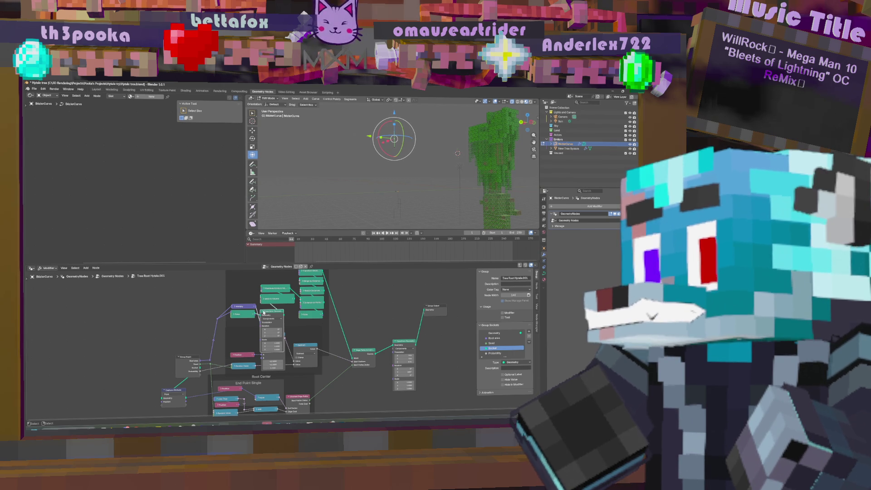
{"action": "left_click", "coordinate": [263, 312]}
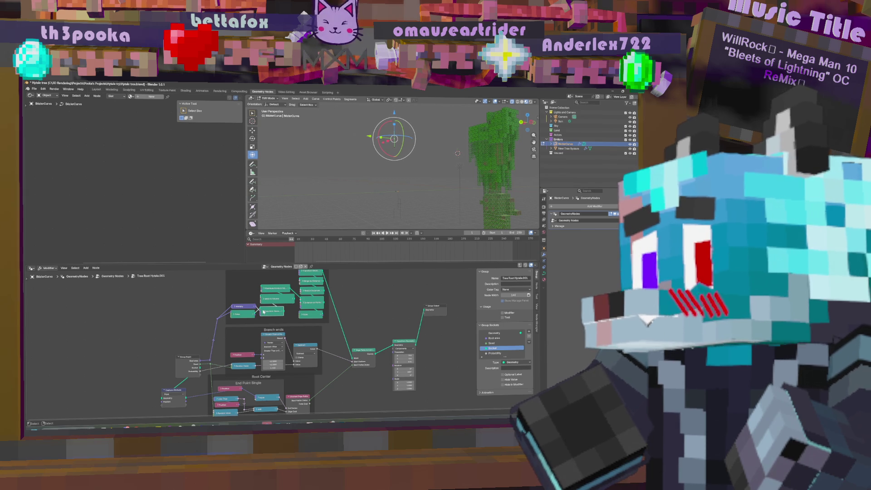
{"action": "left_click", "coordinate": [263, 312]}
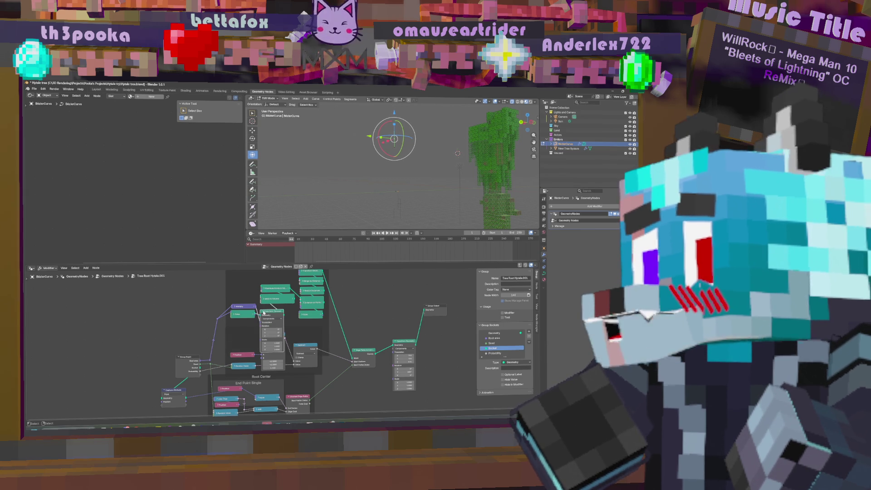
{"action": "left_click", "coordinate": [263, 312]}
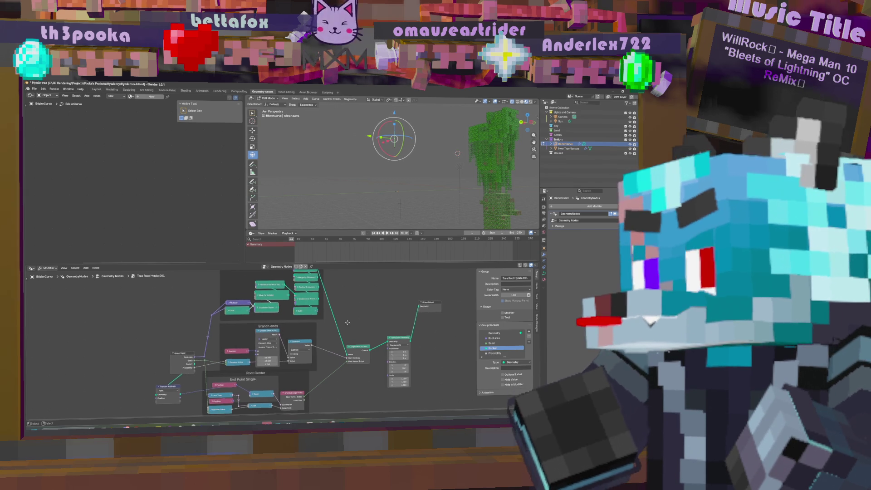
{"action": "middle_click_drag", "start_coordinate": [407, 345], "coordinate": [335, 325]}
{"action": "left_click_drag", "start_coordinate": [334, 324], "coordinate": [420, 347], "text": "alt"}
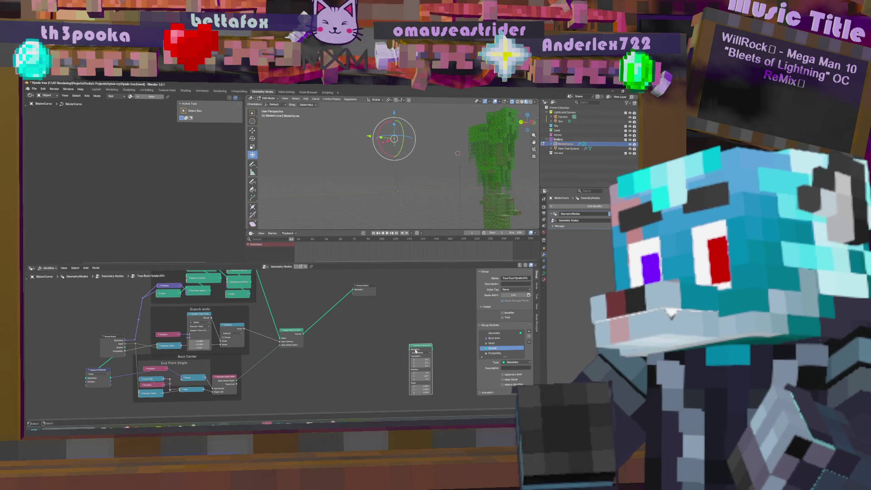
{"action": "key", "text": "x"}
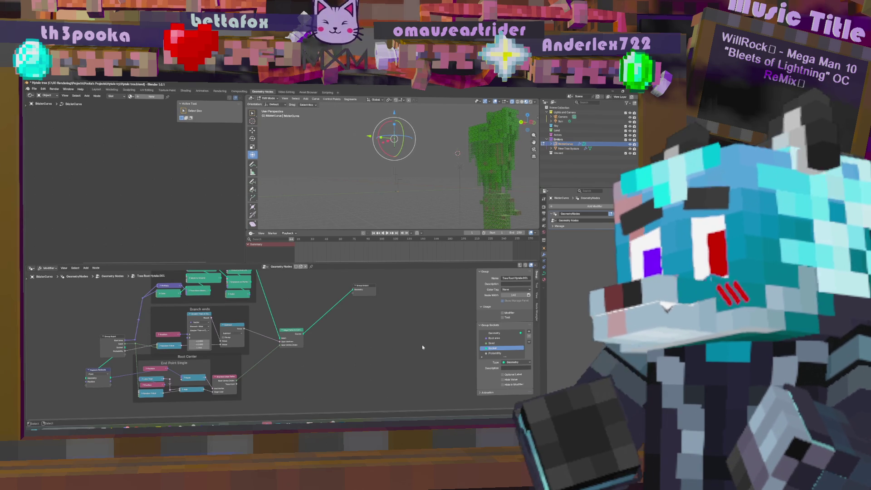
{"action": "mouse_move", "coordinate": [343, 349]}
{"action": "middle_mouse_down"}
{"action": "mouse_move", "coordinate": [368, 347]}
{"action": "mouse_move", "coordinate": [362, 374]}
{"action": "mouse_move", "coordinate": [282, 375]}
{"action": "middle_mouse_up"}
Step: Reconnect Tree Root's output to the main Group Output and save the file
{"action": "key", "text": "Tab"}
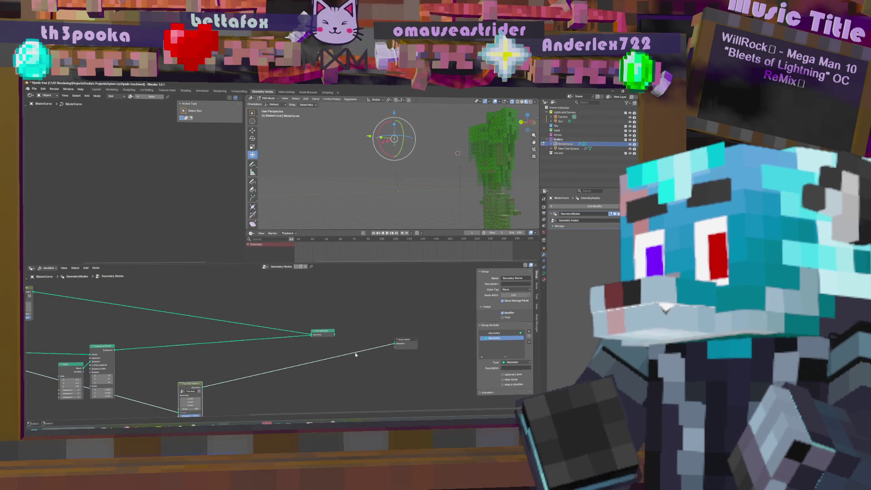
{"action": "left_click_drag", "start_coordinate": [334, 334], "coordinate": [395, 345]}
{"action": "mouse_move", "coordinate": [202, 387]}
{"action": "left_mouse_down"}
{"action": "mouse_move", "coordinate": [350, 362]}
{"action": "mouse_move", "coordinate": [395, 343]}
{"action": "left_mouse_up"}
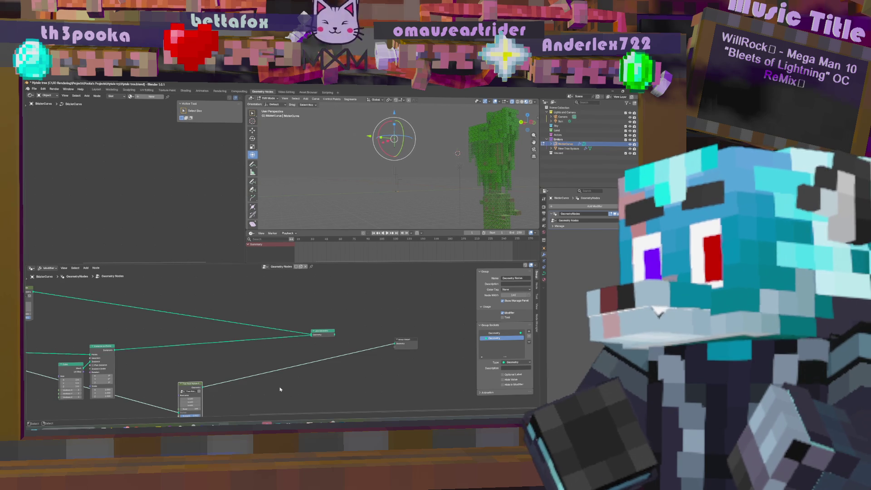
{"action": "middle_click_drag", "start_coordinate": [280, 389], "coordinate": [320, 346]}
{"action": "key", "text": "Tab"}
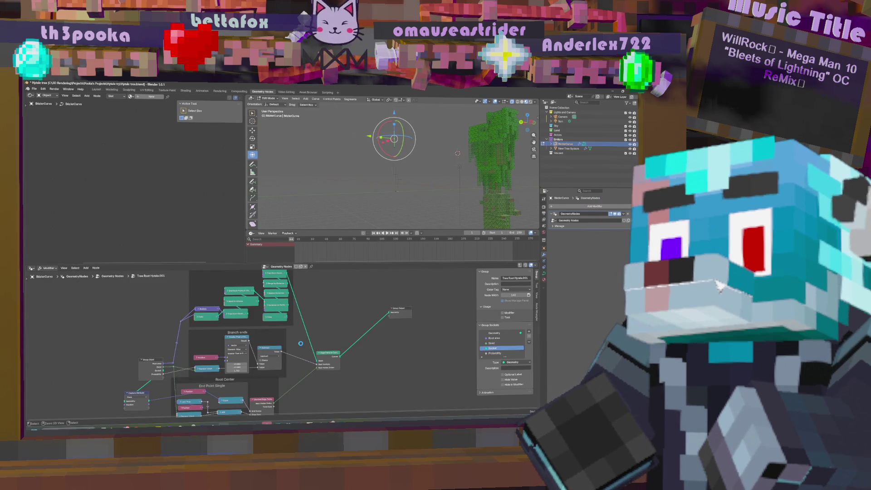
{"action": "key", "text": "ctrl+s"}
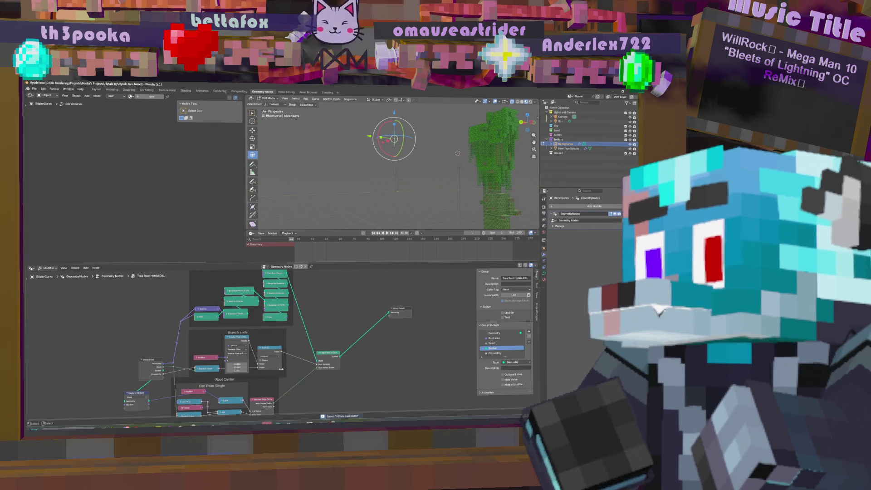